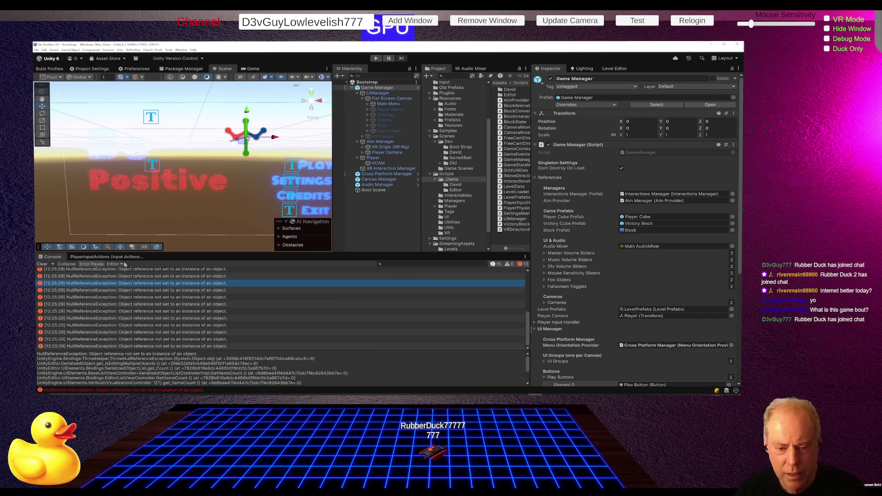
- Clear the old NullReferenceException errors from the Console and enter Play mode, watching the Scene view
{"action": "left_click", "coordinate": [42, 265]}
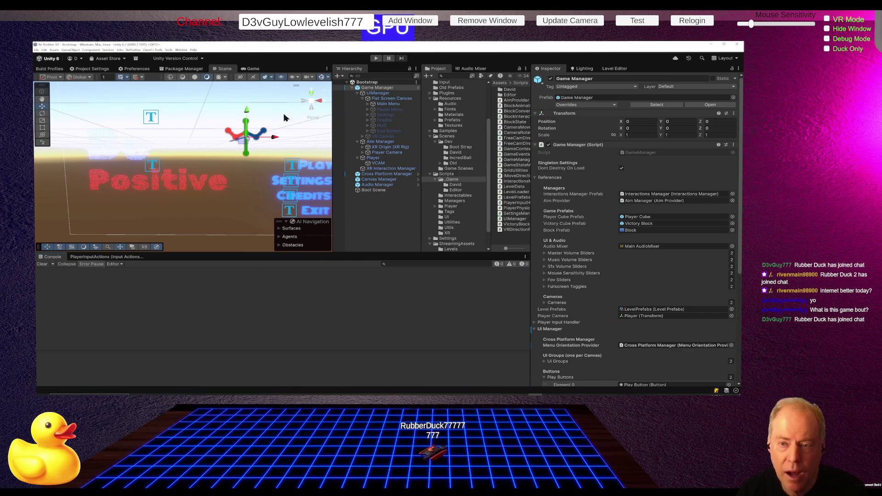
{"action": "left_click", "coordinate": [376, 58]}
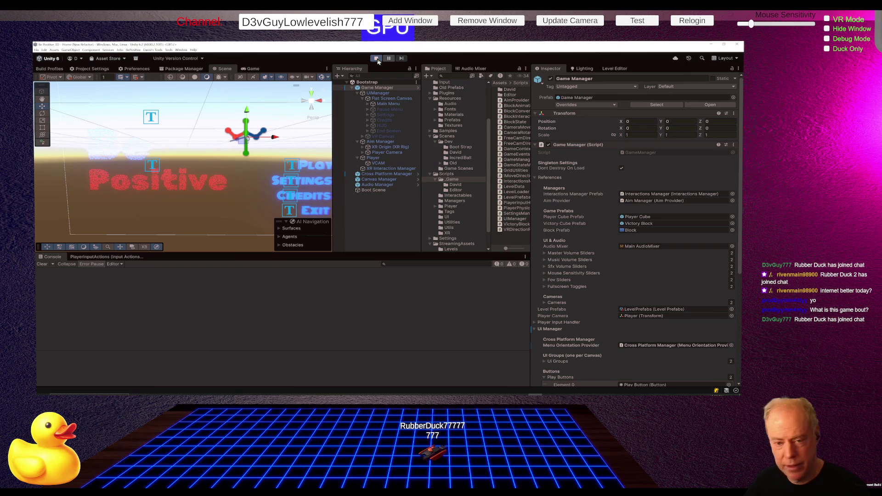
{"action": "left_click", "coordinate": [378, 60]}
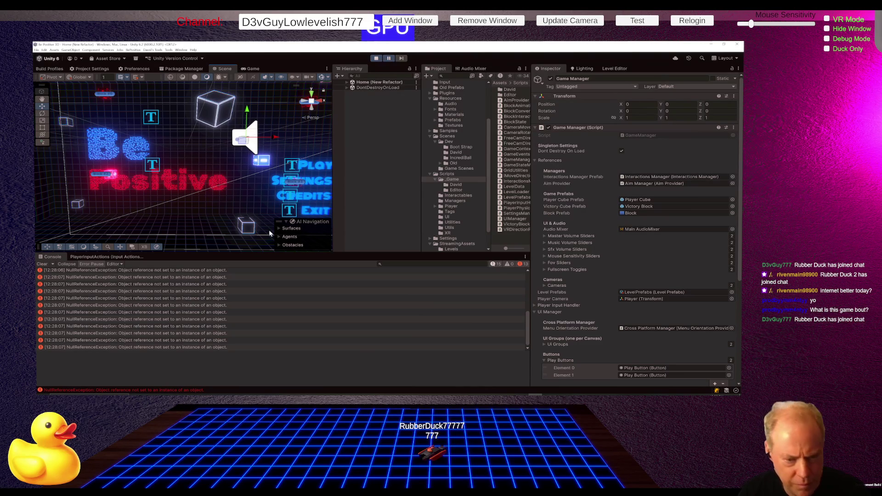
- Select a NullReferenceException entry and enlarge the Console detail pane to read its full stack trace
{"action": "scroll", "coordinate": [313, 291], "scroll_direction": "up", "scroll_amount": 3}
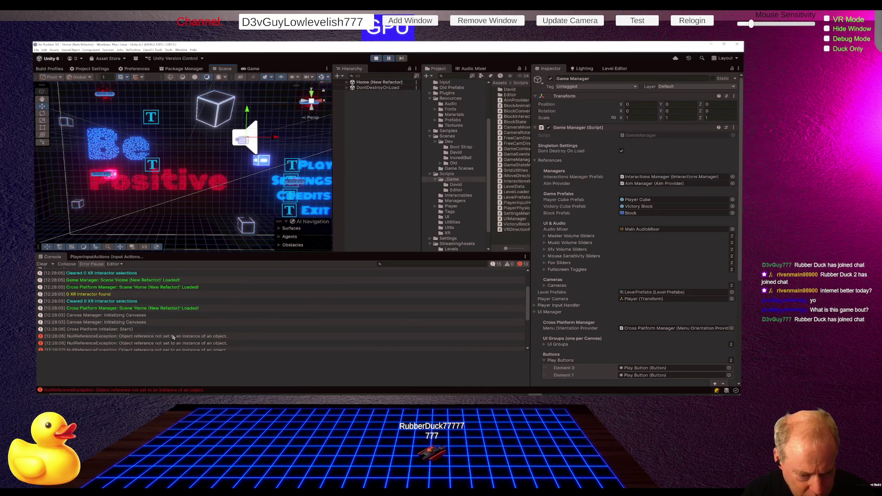
{"action": "left_click", "coordinate": [173, 337]}
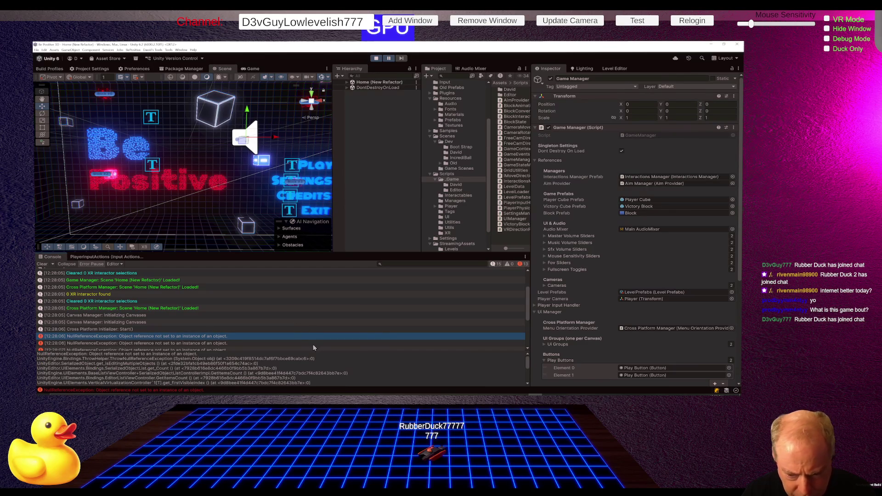
{"action": "mouse_move", "coordinate": [316, 351]}
{"action": "left_mouse_down"}
{"action": "mouse_move", "coordinate": [353, 287]}
{"action": "mouse_move", "coordinate": [362, 188]}
{"action": "left_mouse_up"}
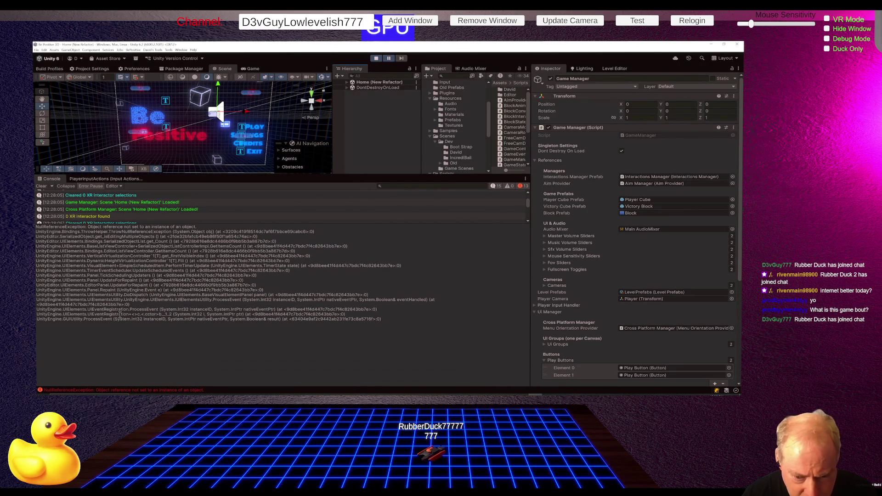
{"action": "mouse_move", "coordinate": [318, 176]}
{"action": "left_mouse_down"}
{"action": "mouse_move", "coordinate": [321, 247]}
{"action": "mouse_move", "coordinate": [325, 199]}
{"action": "left_mouse_up"}
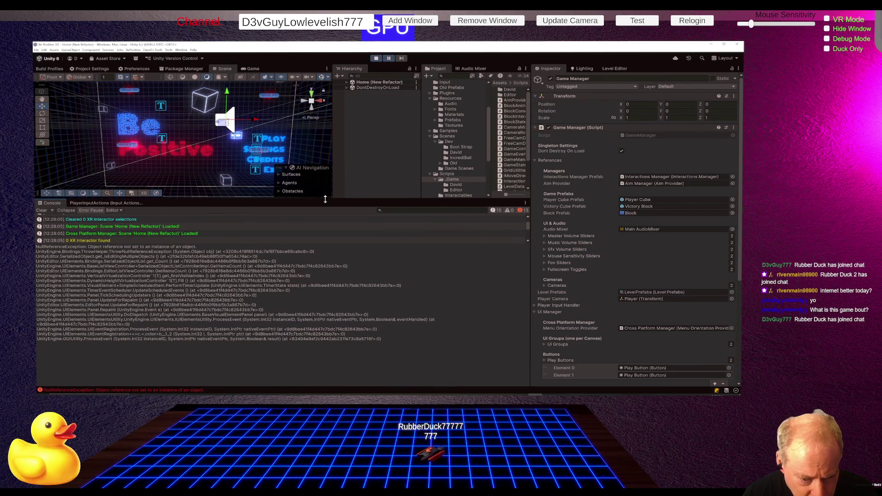
- Make the Scene view taller, then exit Play mode so the editor reloads Bootstrap
{"action": "left_click_drag", "start_coordinate": [326, 199], "coordinate": [327, 233]}
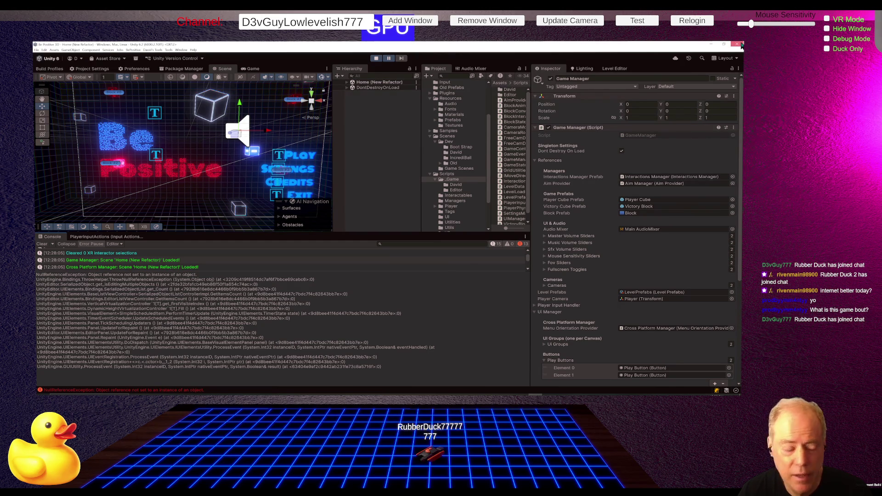
{"action": "left_click", "coordinate": [741, 45]}
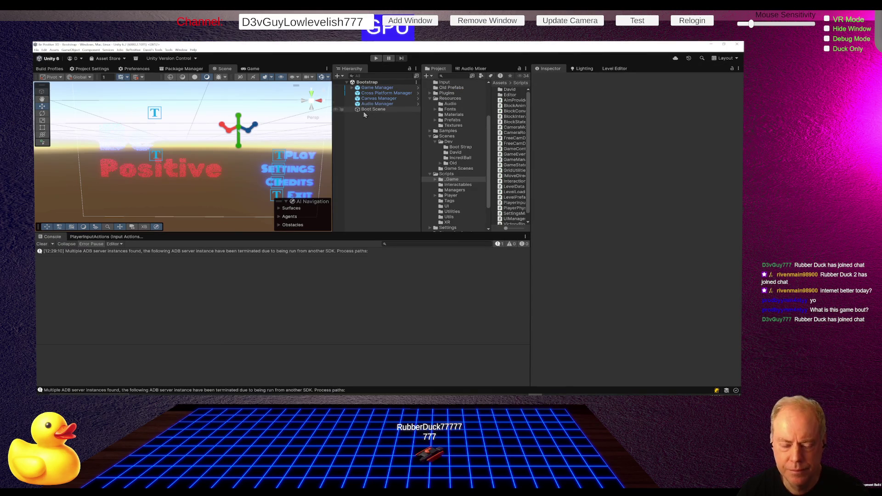
- Enter Play mode again and start Level_0 from the Be Positive main menu
{"action": "left_click", "coordinate": [376, 58]}
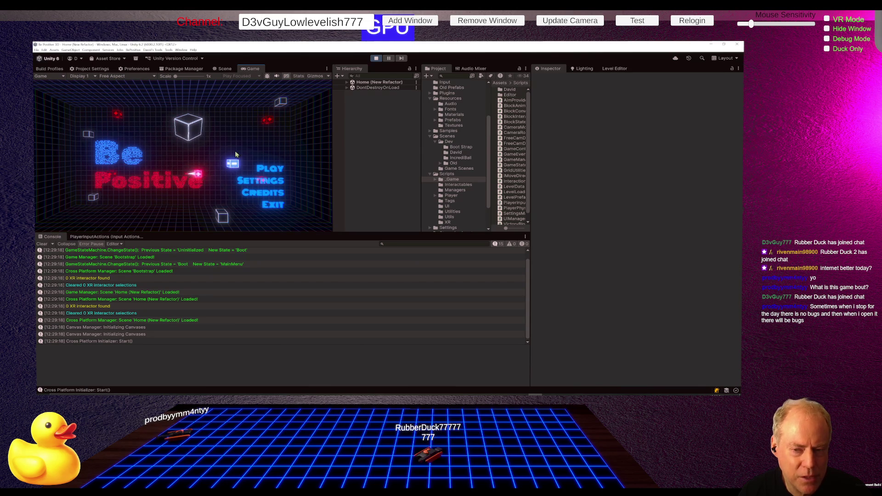
{"action": "left_click", "coordinate": [269, 175]}
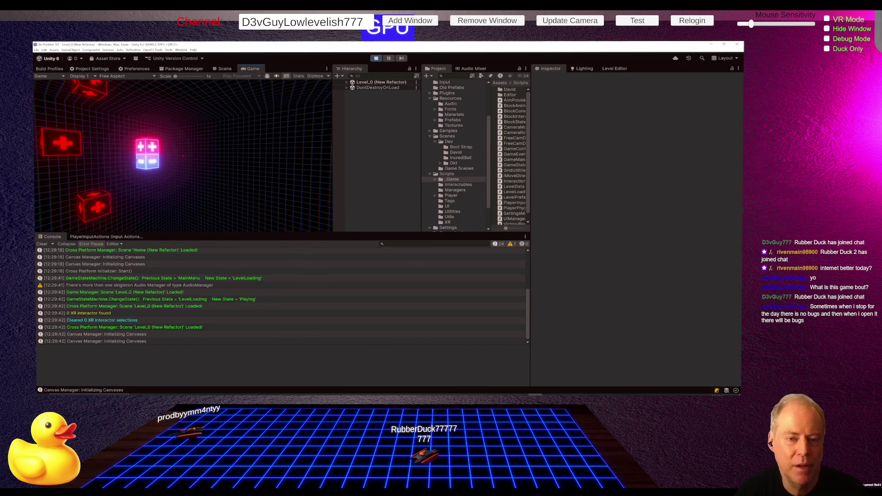
- Pause Level_0 to show the Continue/Settings/Quit menu, then stop the game
{"action": "key", "text": "Escape"}
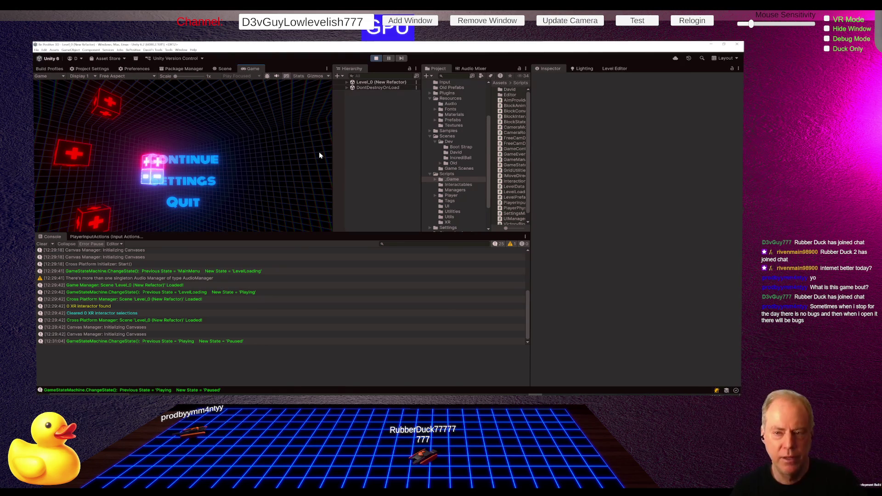
{"action": "left_click", "coordinate": [376, 58]}
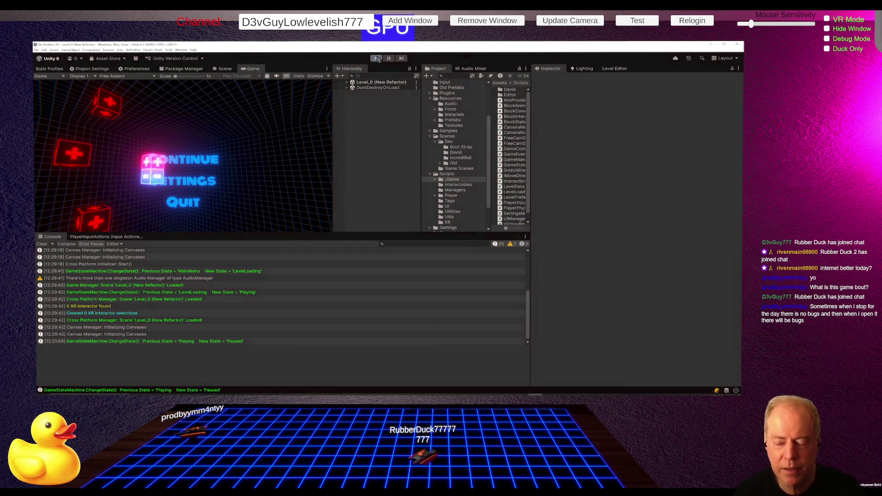
- Run the game to its main menu, then switch to Chrome's Google search page
{"action": "left_click", "coordinate": [377, 58]}
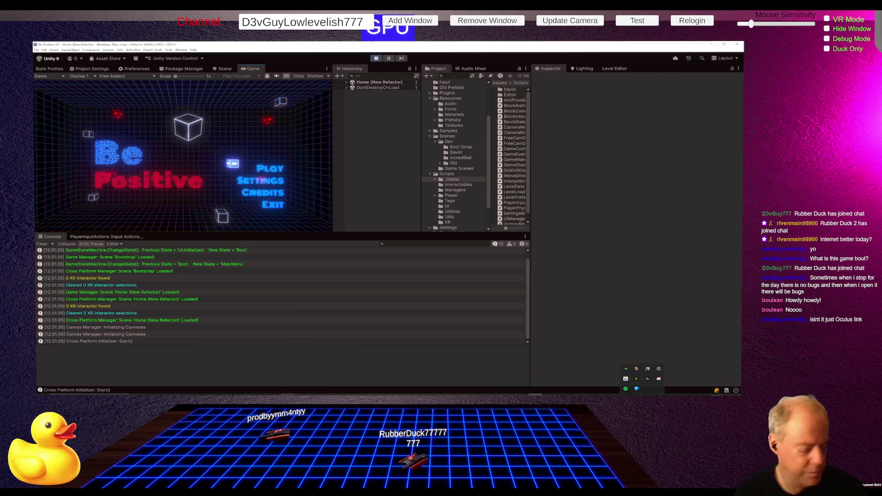
{"action": "key", "text": "alt+Tab"}
{"action": "left_click", "coordinate": [344, 150]}
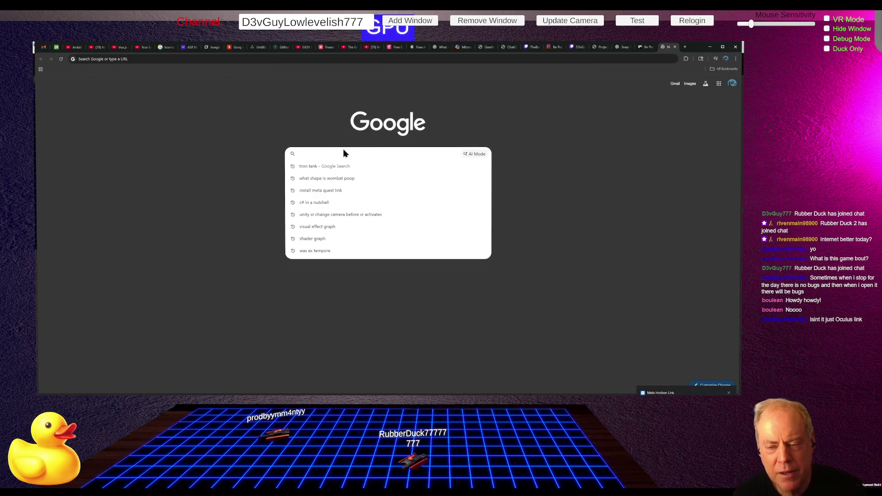
- Search Google for 'oculus link' and open Meta's Horizon Link setup article
{"action": "type", "text": "oculus link"}
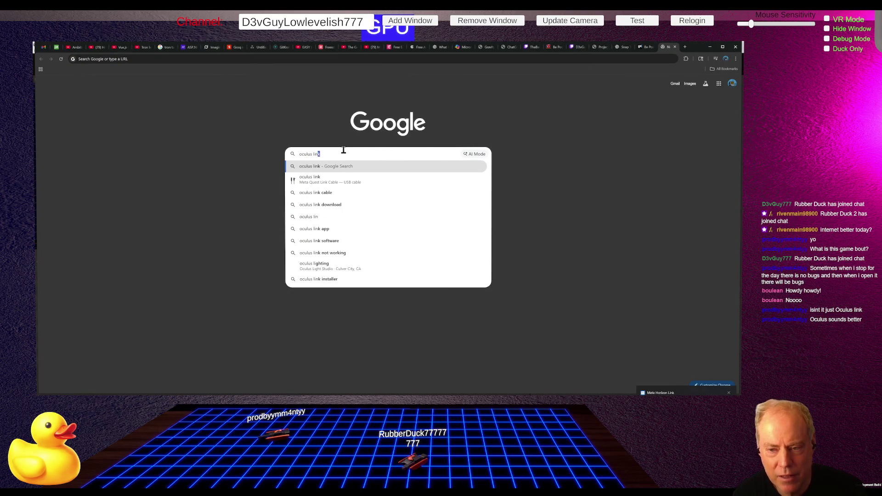
{"action": "key", "text": "Return"}
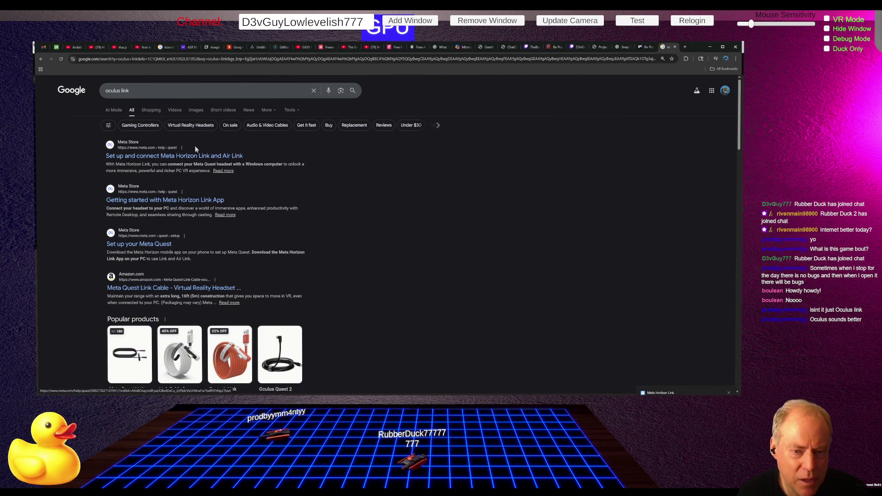
{"action": "left_click", "coordinate": [171, 157]}
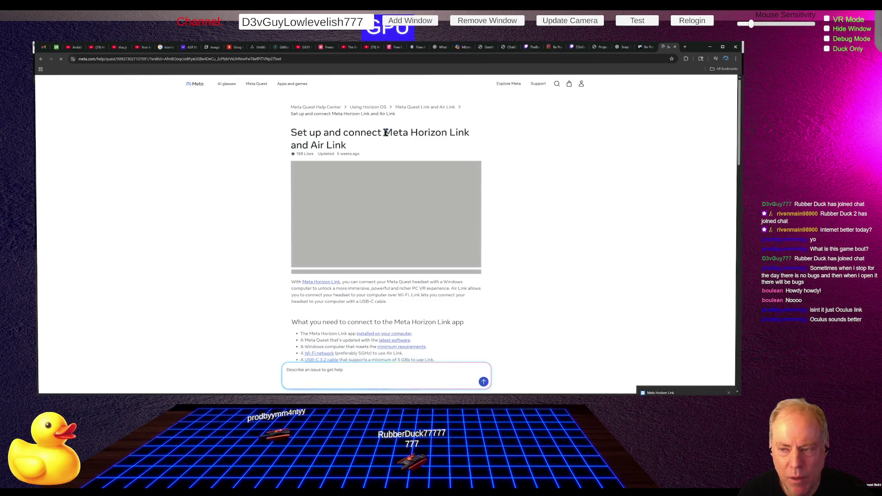
- Highlight 'Meta Horizon Link' in the article title, then return to the Unity editor
{"action": "left_click_drag", "start_coordinate": [384, 133], "coordinate": [480, 133]}
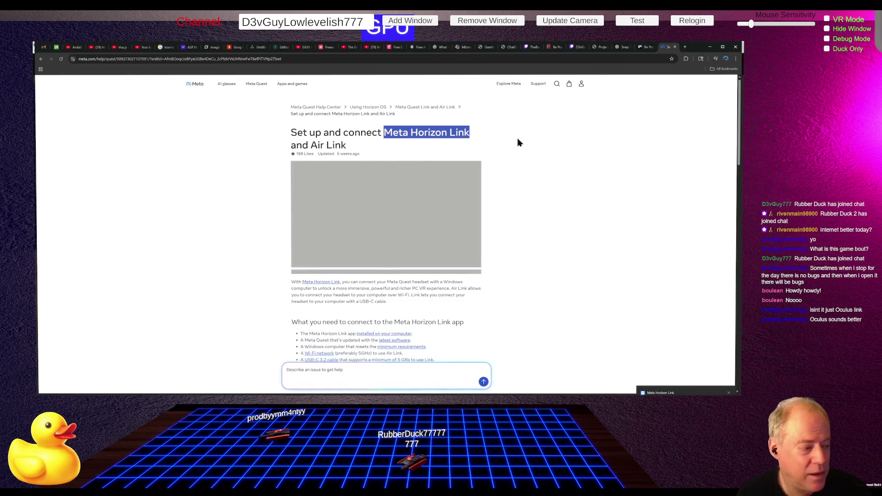
{"action": "left_click", "coordinate": [534, 152]}
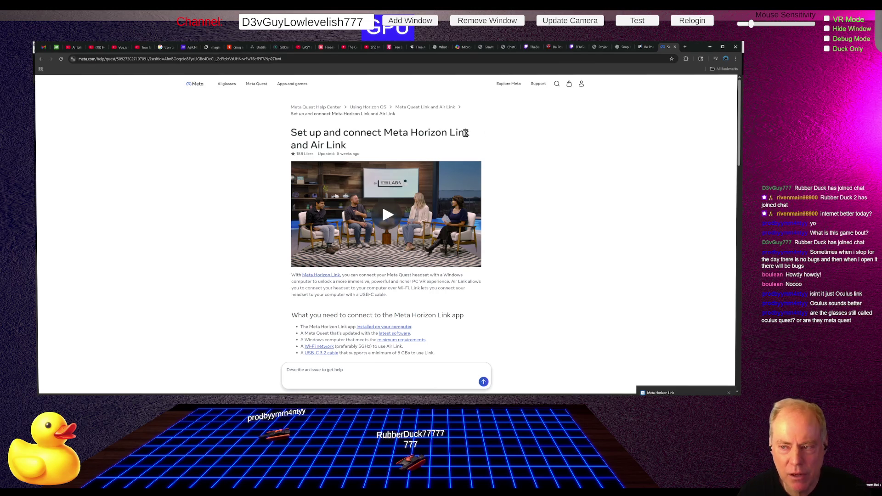
{"action": "left_click_drag", "start_coordinate": [385, 132], "coordinate": [485, 136]}
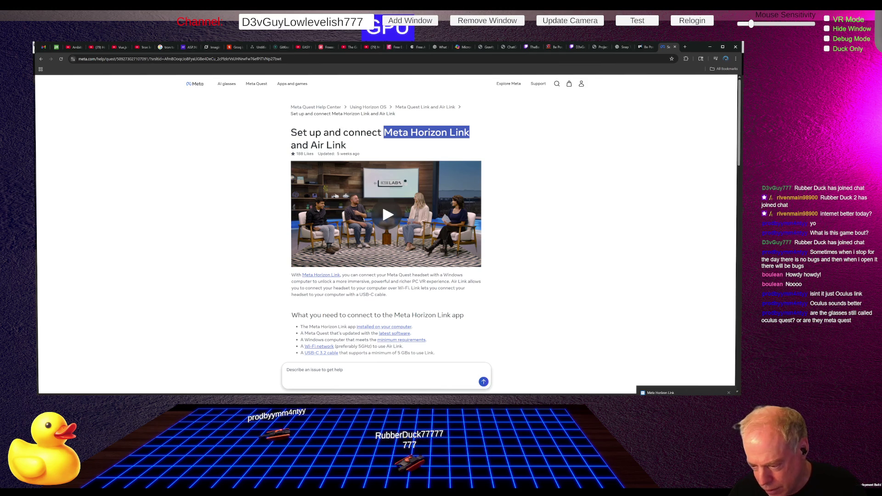
{"action": "key", "text": "alt+Tab"}
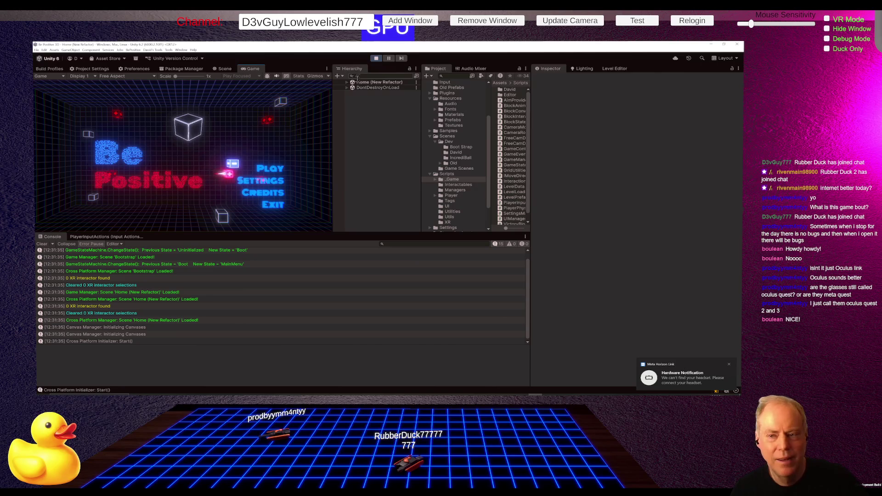
- Load Level_0 and pause it, then restart Play mode and stop the game again
{"action": "left_click", "coordinate": [267, 168]}
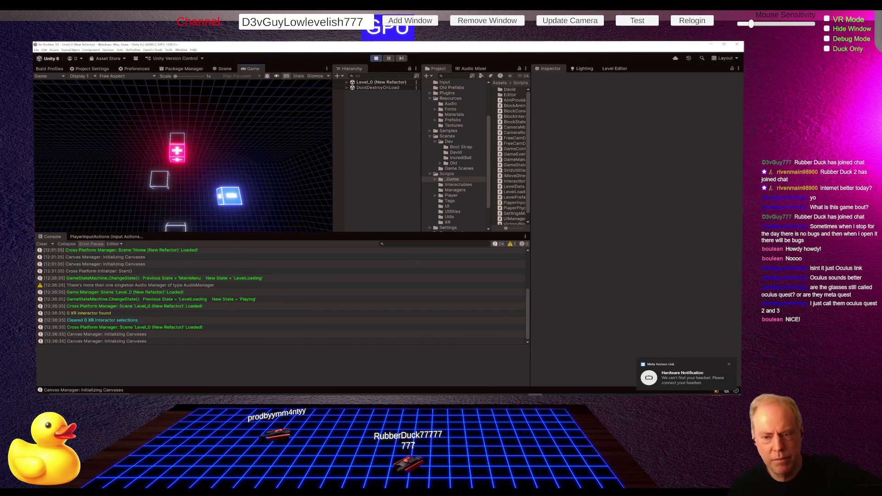
{"action": "key", "text": "Escape"}
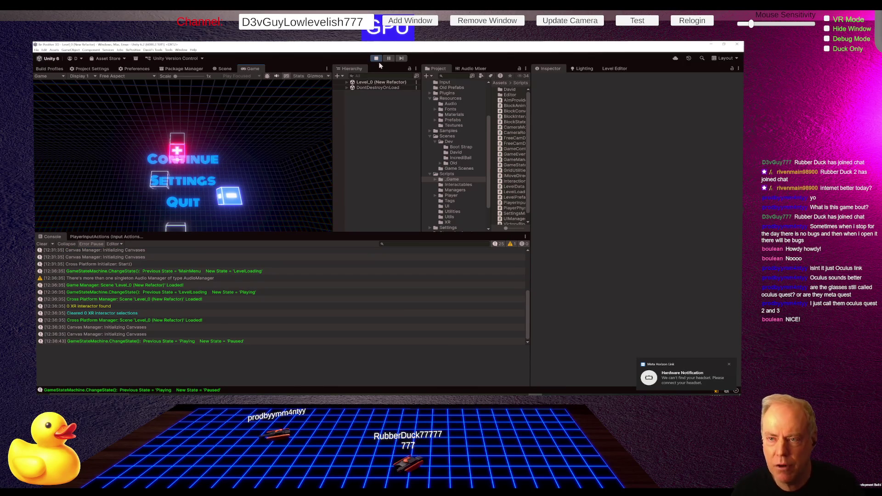
{"action": "left_click", "coordinate": [375, 58]}
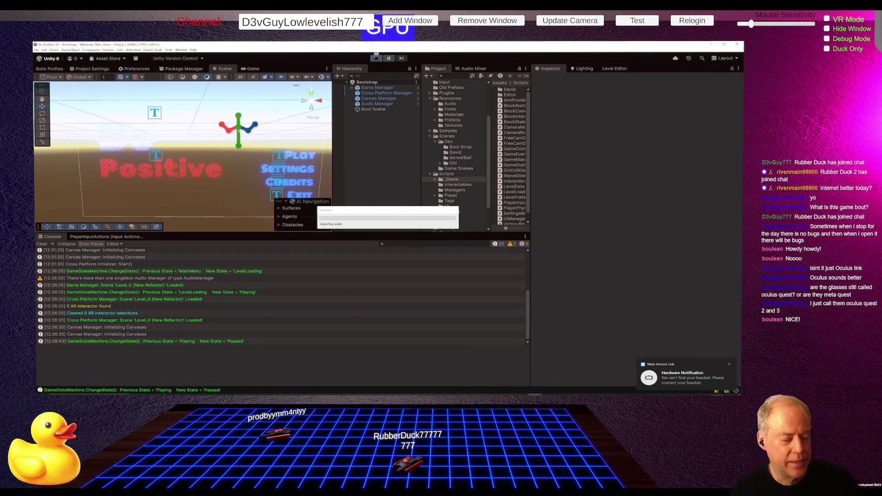
{"action": "left_click", "coordinate": [376, 57]}
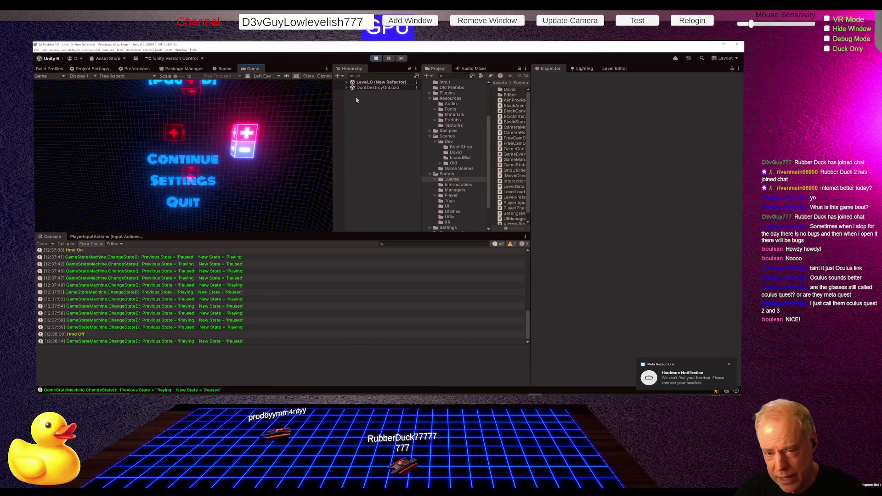
{"action": "left_click", "coordinate": [375, 58]}
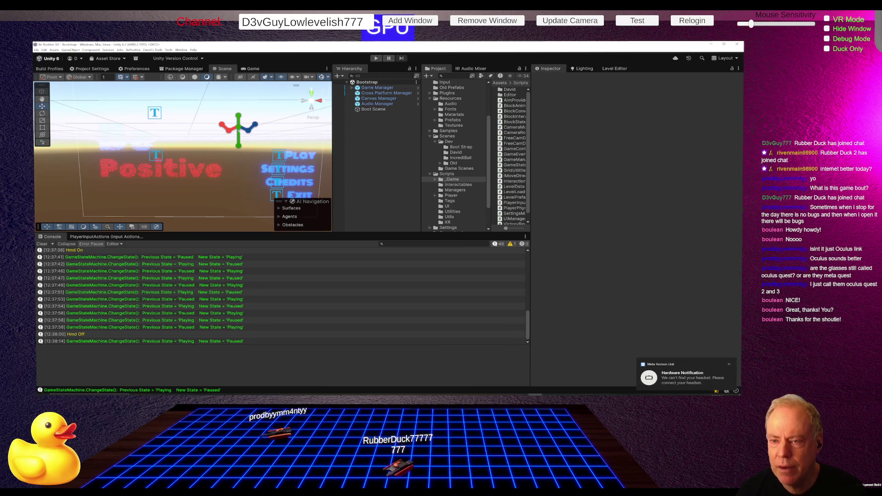
{"action": "left_click", "coordinate": [358, 87]}
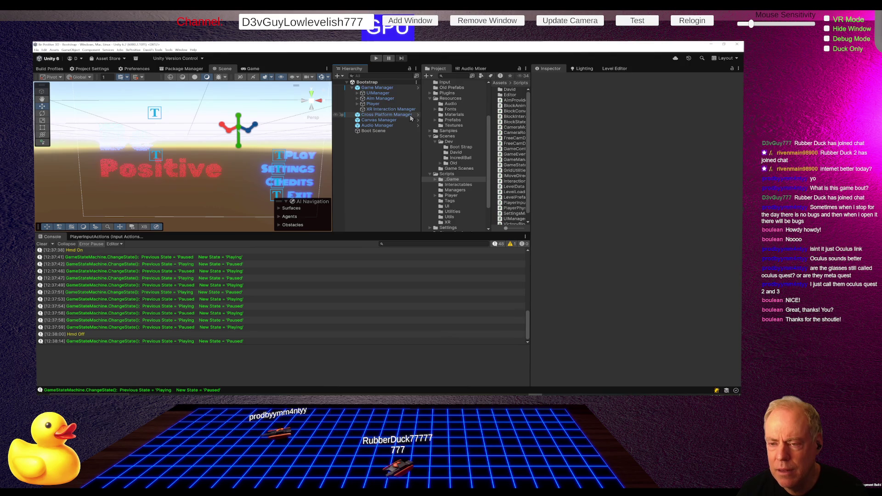
- Play into Level_0, toggle the pause menu with Escape several times, then stop Play mode
{"action": "left_click", "coordinate": [378, 59]}
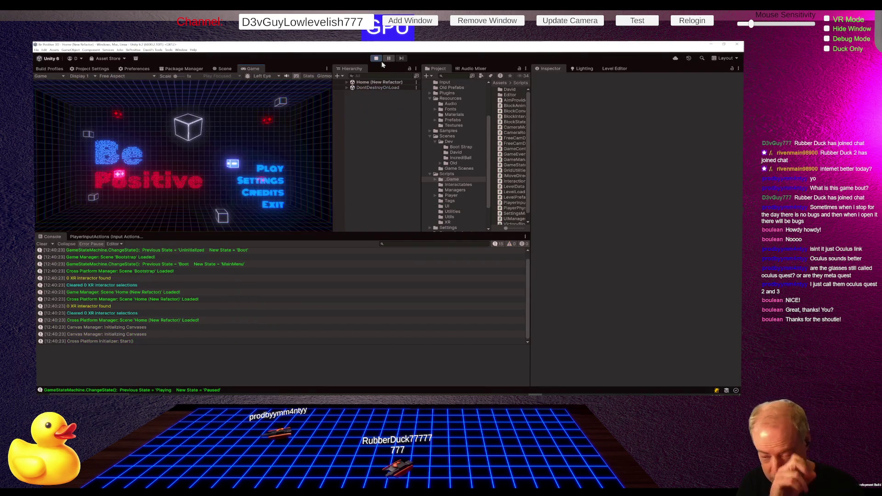
{"action": "left_click", "coordinate": [323, 162]}
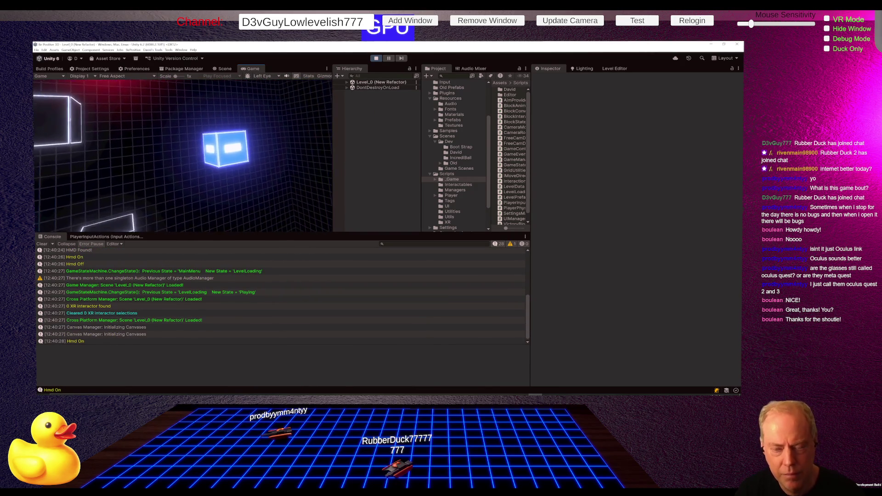
{"action": "key", "text": "Escape"}
{"action": "left_click", "coordinate": [183, 156]}
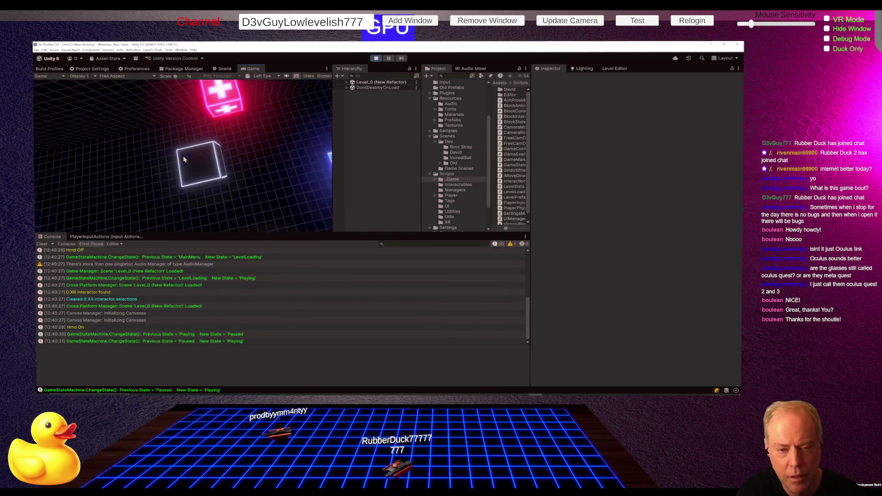
{"action": "key", "text": "Escape"}
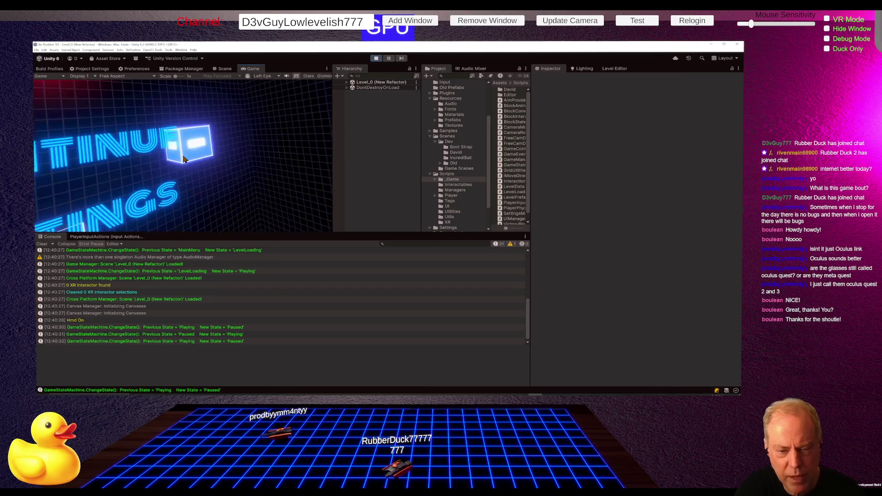
{"action": "key", "text": "Escape"}
{"action": "key", "text": "Escape"}
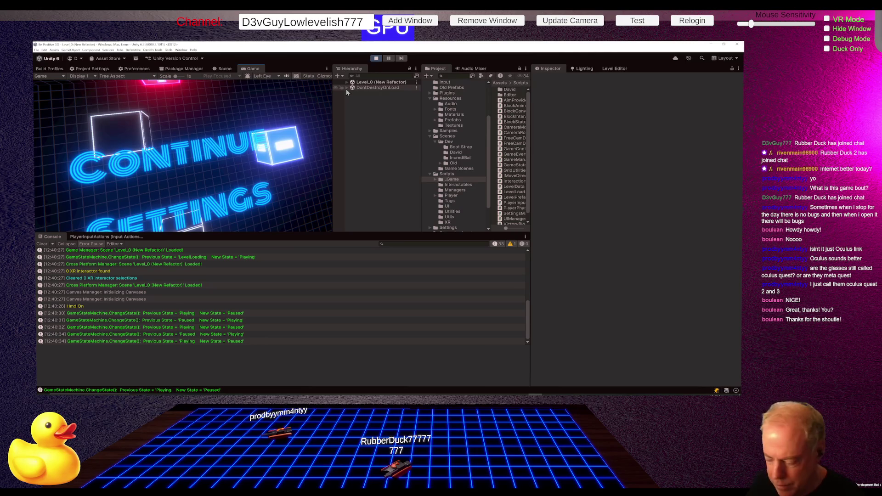
{"action": "left_click", "coordinate": [376, 58]}
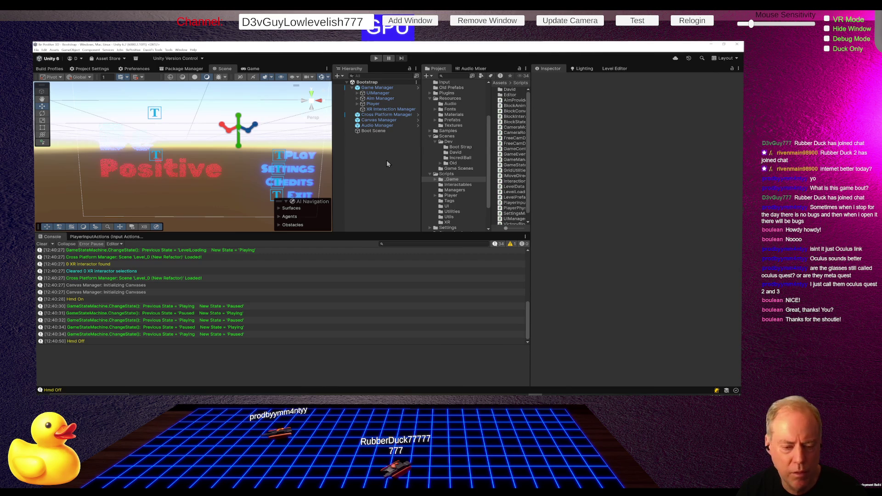
- Inspect Player, then expand Aim Manager's XR Origin and view Main XR Camera in the Inspector
{"action": "left_click", "coordinate": [374, 105]}
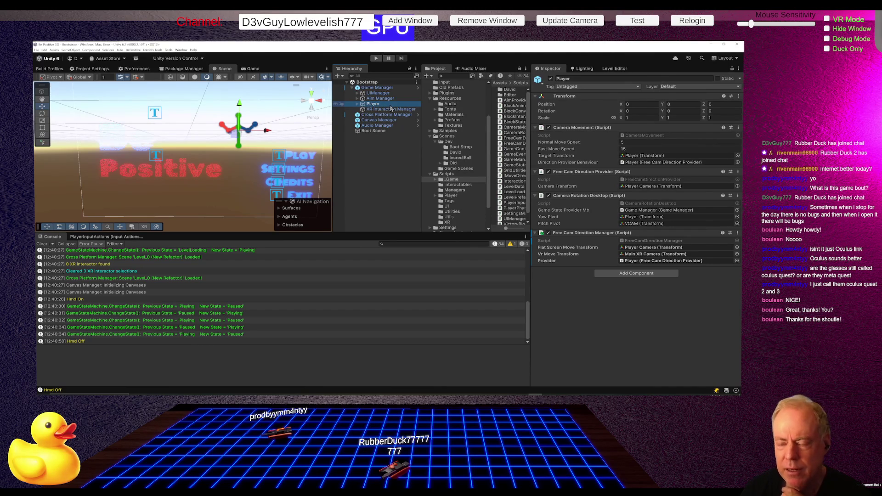
{"action": "left_click", "coordinate": [372, 105]}
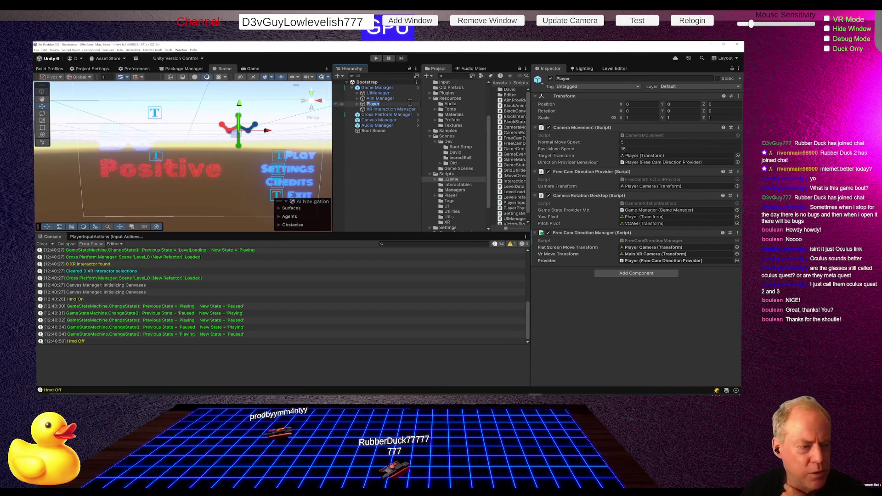
{"action": "left_click", "coordinate": [357, 99]}
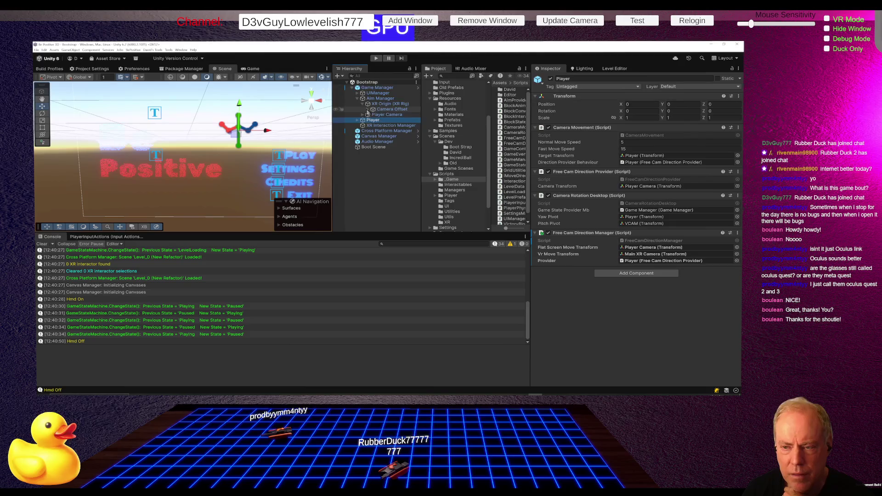
{"action": "left_click", "coordinate": [368, 104]}
{"action": "left_click", "coordinate": [396, 115]}
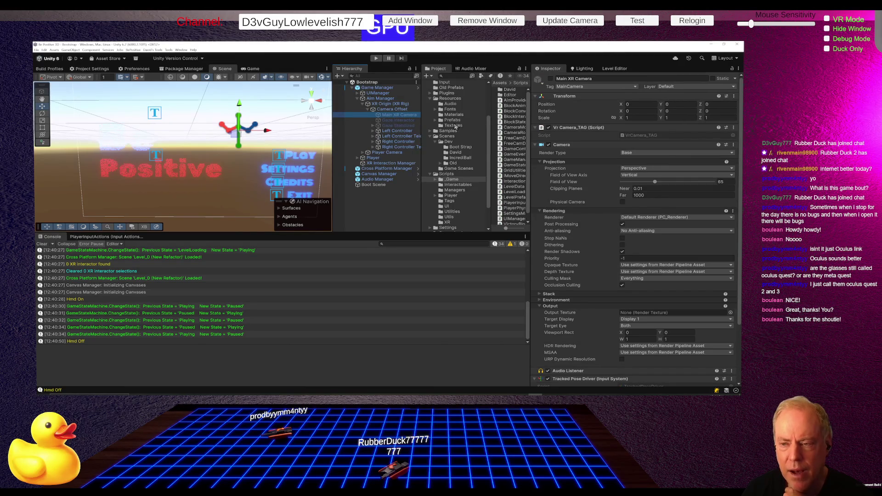
{"action": "left_click", "coordinate": [408, 117]}
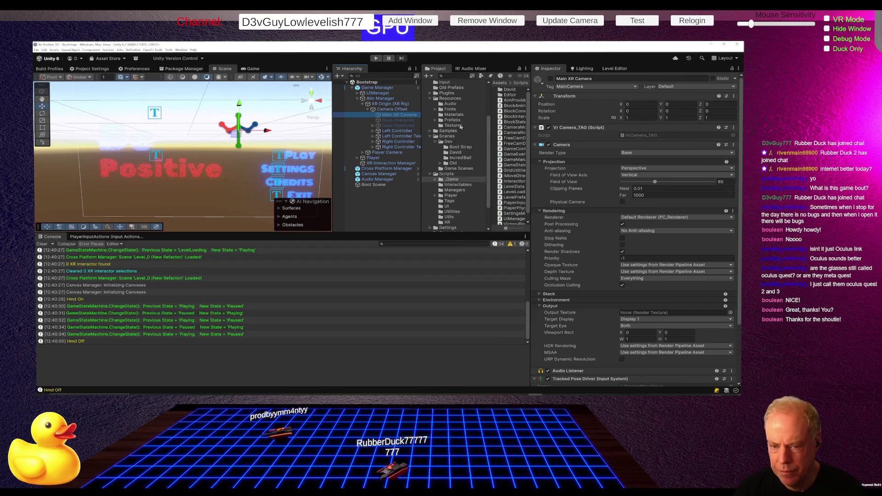
{"action": "key", "text": "alt+Tab"}
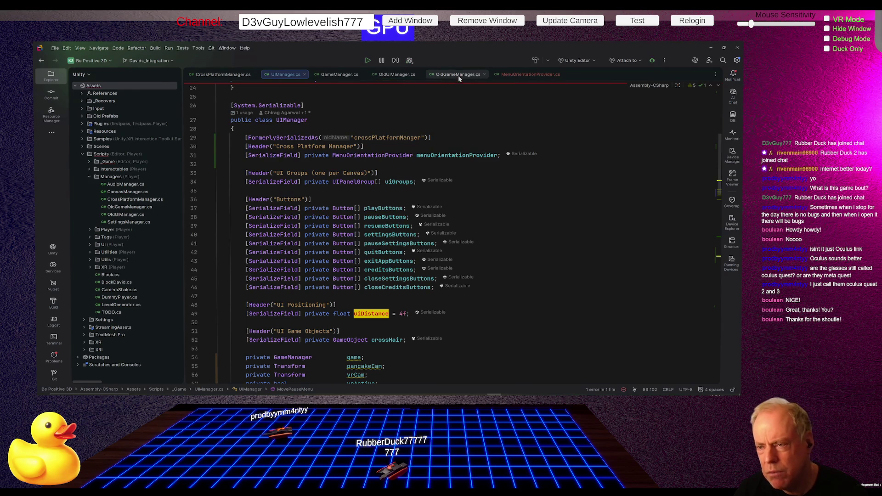
- Swap OldGameManager.cs for MenuOrientationProvider.cs and rename PancakeTransform to PancakeCameraTransform
{"action": "left_click", "coordinate": [484, 74]}
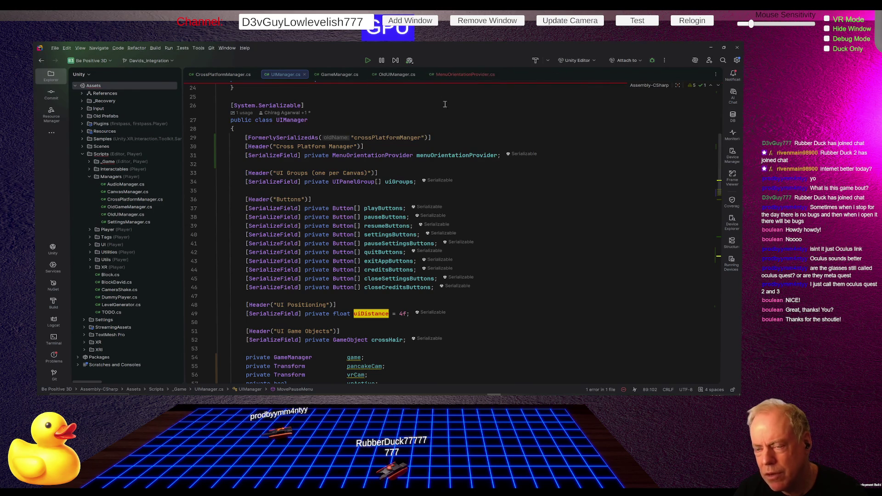
{"action": "left_click", "coordinate": [461, 73]}
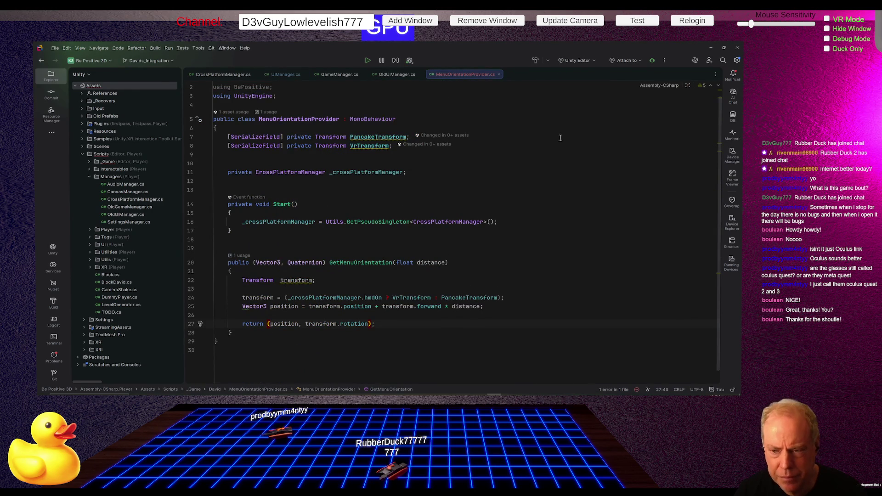
{"action": "left_click", "coordinate": [375, 137]}
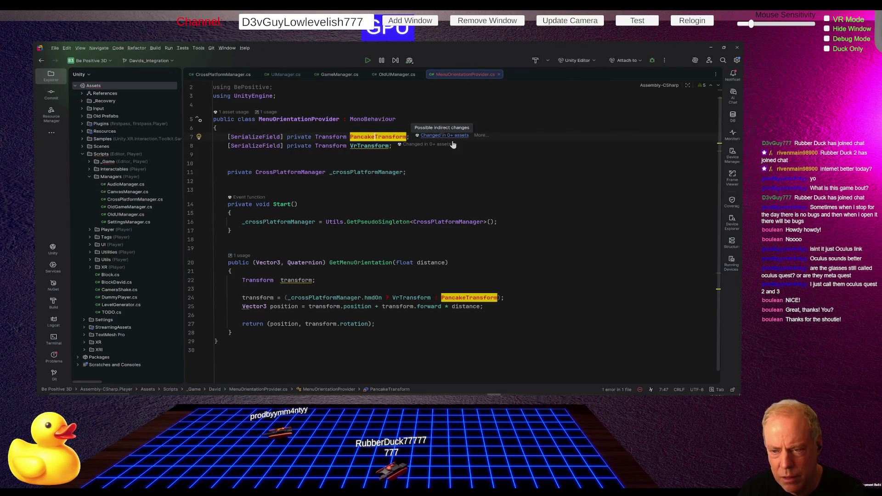
{"action": "key", "text": "shift+F6"}
{"action": "left_click", "coordinate": [144, 199]}
{"action": "key", "text": "Right"}
{"action": "key", "text": "Right"}
{"action": "key", "text": "Right"}
{"action": "type", "text": "Camera"}
{"action": "key", "text": "shift+Home"}
{"action": "key", "text": "shift+Right"}
{"action": "key", "text": "shift+Right"}
{"action": "key", "text": "shift+Right"}
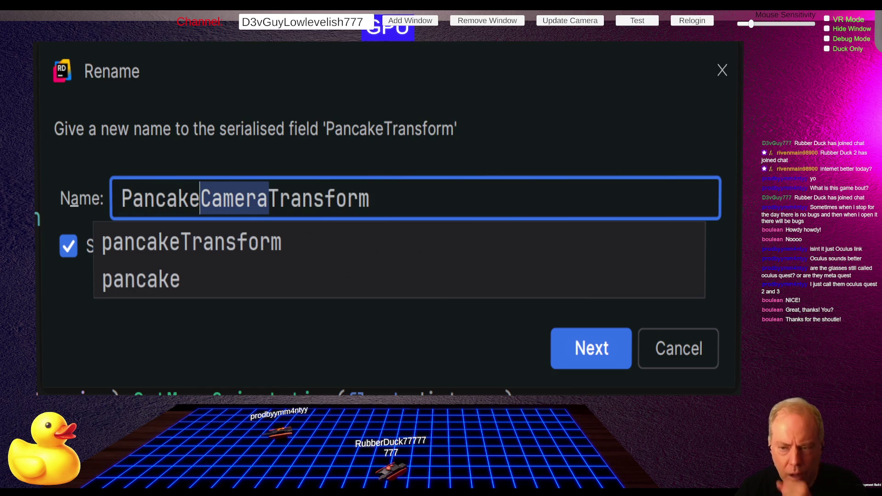
{"action": "key", "text": "Return"}
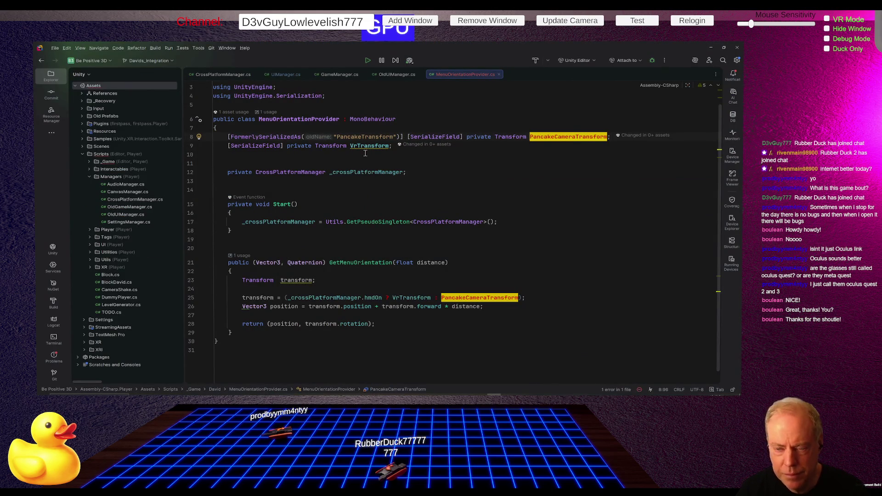
- Rename the VrTransform field to VrCameraTransform
{"action": "left_click", "coordinate": [364, 146]}
{"action": "key", "text": "shift+F6"}
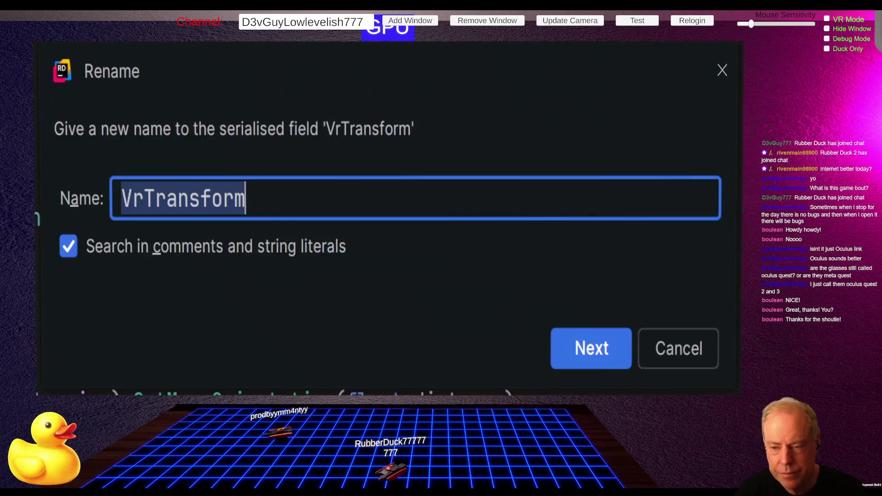
{"action": "left_click", "coordinate": [143, 199]}
{"action": "type", "text": "Camera"}
{"action": "key", "text": "Return"}
{"action": "key", "text": "Home"}
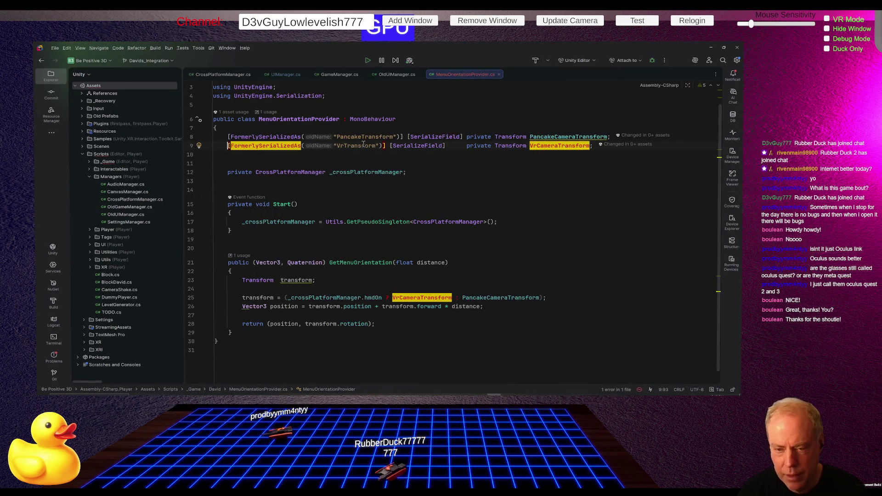
- Delete the FormerlySerializedAs attributes from the two camera transform fields
{"action": "key", "text": "ctrl+shift+Right"}
{"action": "key", "text": "ctrl+shift+Right"}
{"action": "key", "text": "ctrl+shift+Right"}
{"action": "key", "text": "ctrl+shift+Right"}
{"action": "key", "text": "ctrl+shift+Right"}
{"action": "key", "text": "ctrl+shift+Right"}
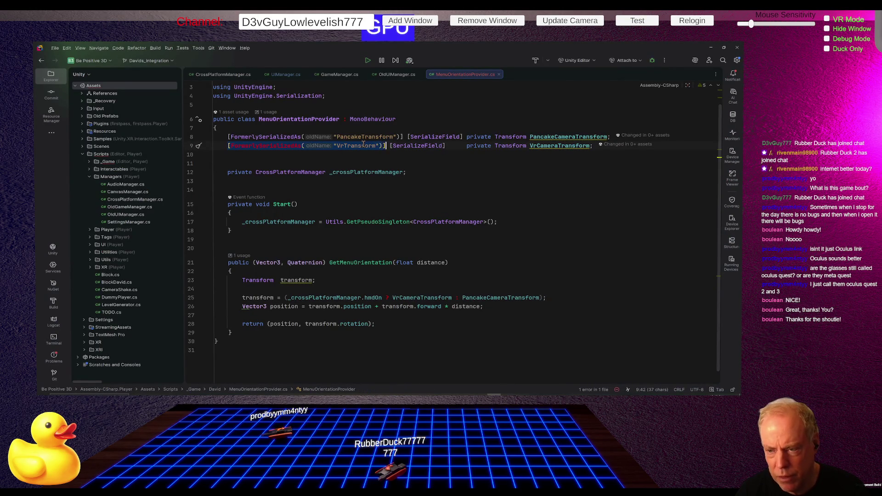
{"action": "key", "text": "ctrl+shift+Left"}
{"action": "key", "text": "ctrl+shift+Left"}
{"action": "key", "text": "Delete"}
{"action": "key", "text": "Up"}
{"action": "key", "text": "ctrl+shift+Right"}
{"action": "key", "text": "ctrl+shift+Right"}
{"action": "key", "text": "ctrl+shift+Right"}
{"action": "key", "text": "shift+Right"}
{"action": "key", "text": "shift+Right"}
{"action": "key", "text": "shift+Right"}
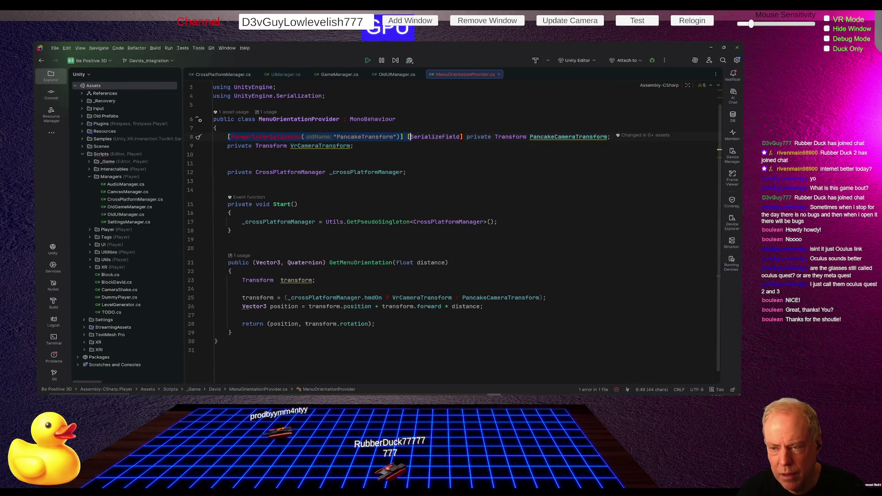
{"action": "key", "text": "Delete"}
{"action": "key", "text": "End"}
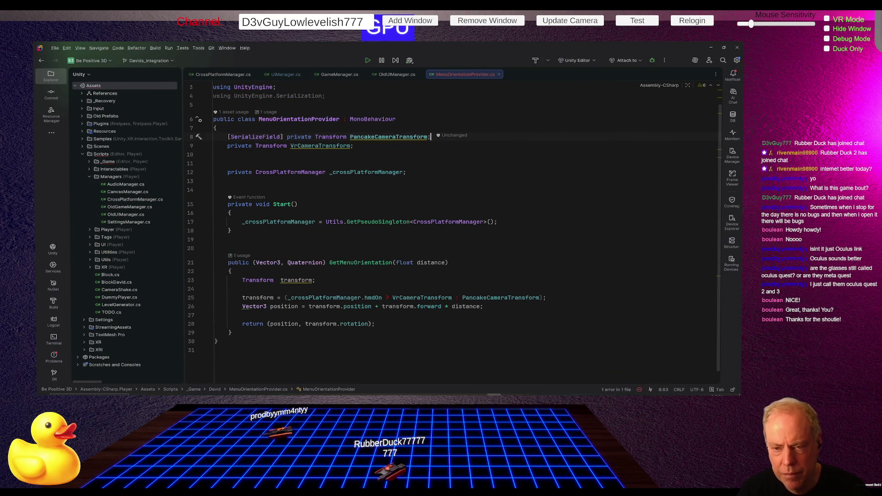
{"action": "key", "text": "Down"}
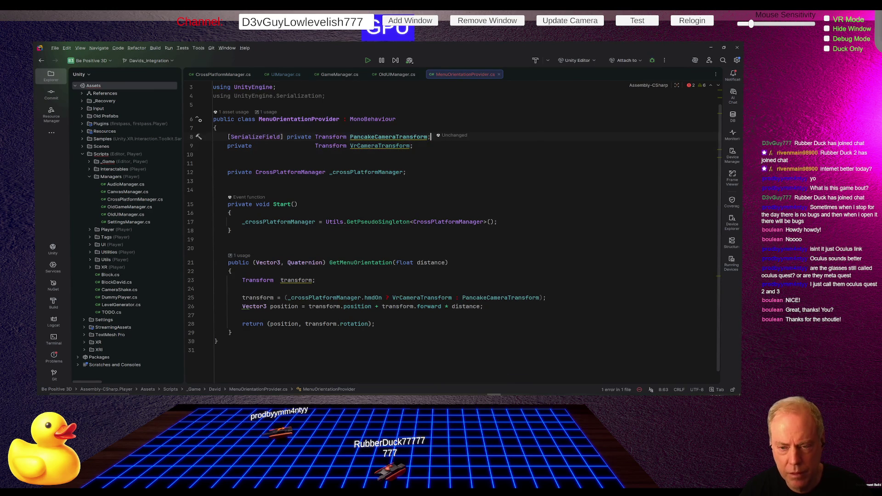
- Copy [SerializeField] onto the VrCameraTransform field, then return to Unity and select UIManager
{"action": "double_click", "coordinate": [255, 137]}
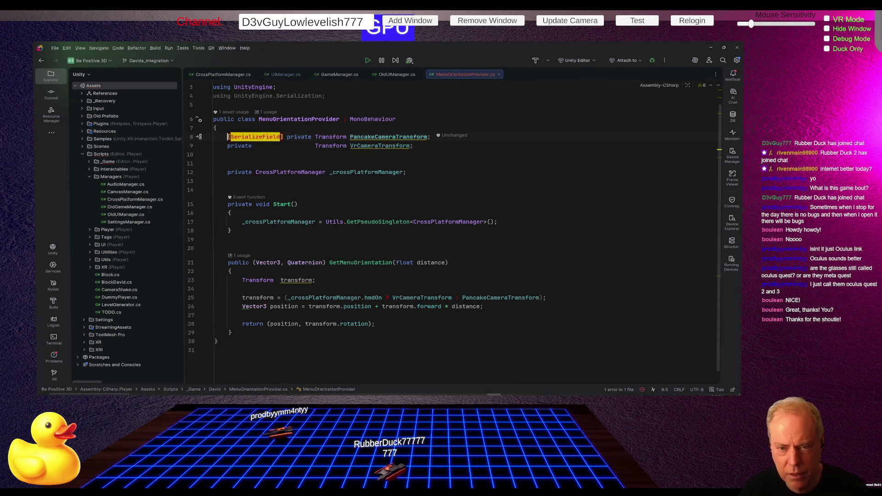
{"action": "key", "text": "ctrl+w"}
{"action": "key", "text": "shift+Right"}
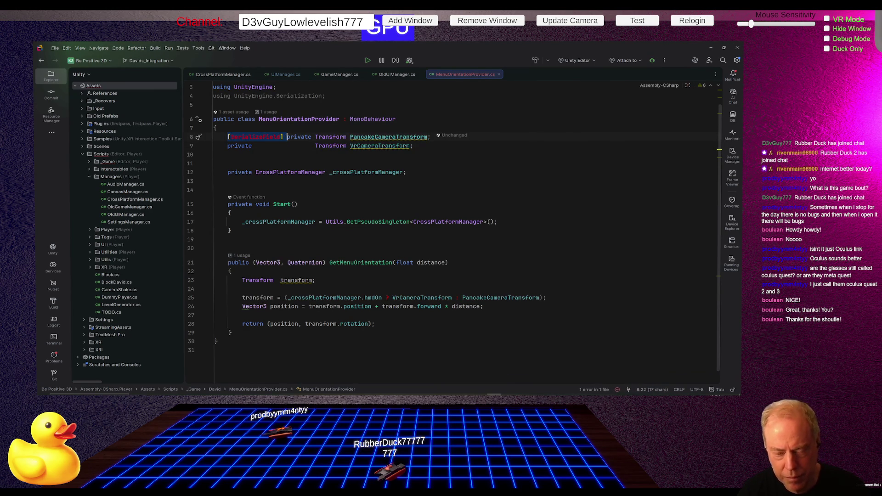
{"action": "key", "text": "ctrl+c"}
{"action": "key", "text": "Down"}
{"action": "key", "text": "Home"}
{"action": "key", "text": "ctrl+v"}
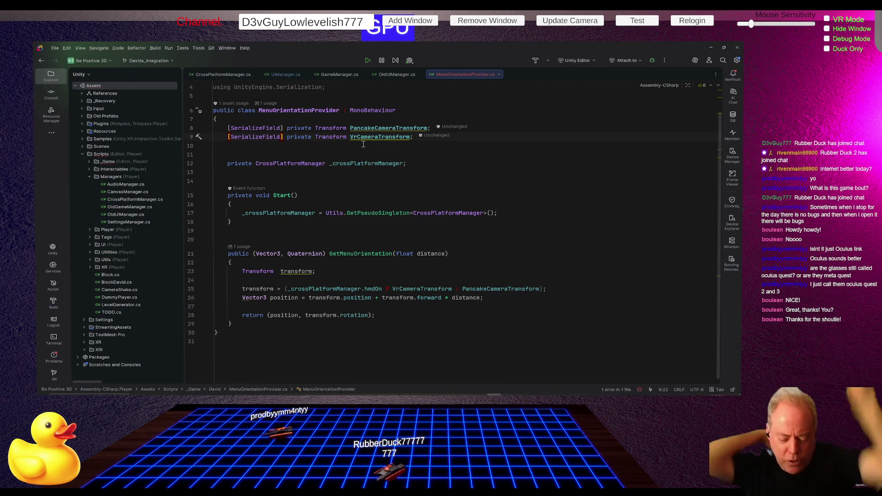
{"action": "key", "text": "alt+Tab"}
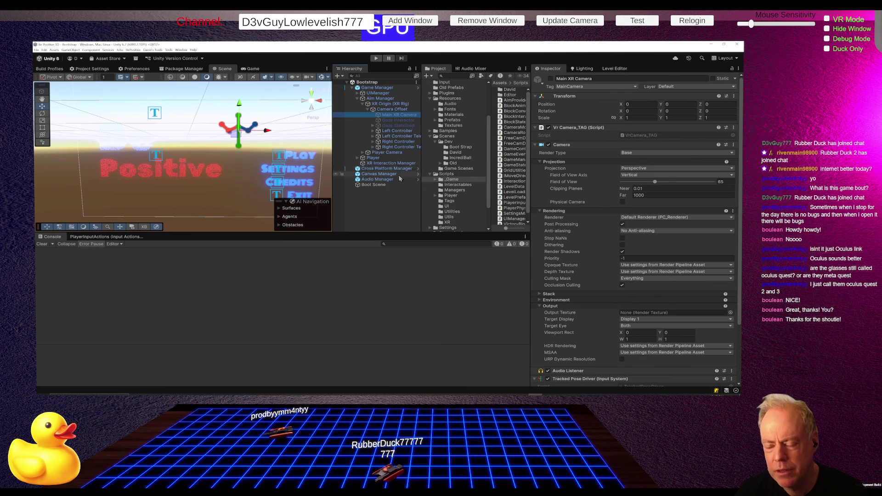
{"action": "left_click", "coordinate": [385, 94]}
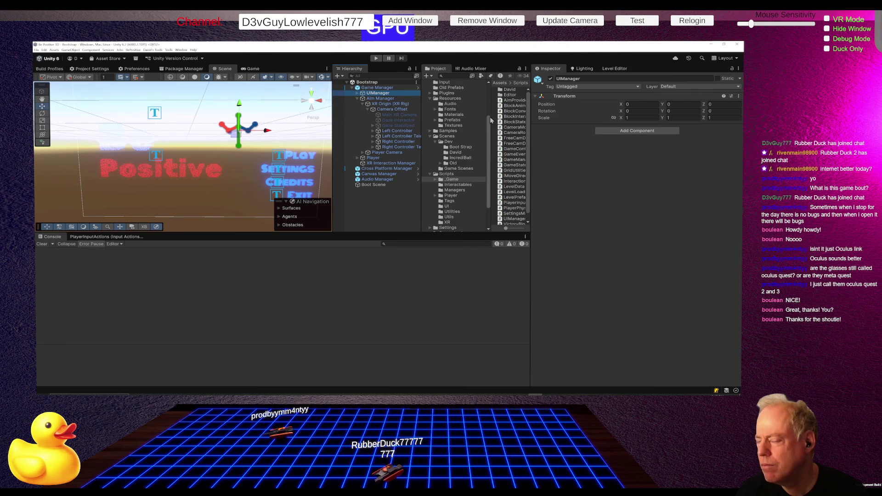
- Expand UIManager, look through Game Manager's components, then select Cross Platform Manager
{"action": "left_click", "coordinate": [358, 94]}
{"action": "left_click", "coordinate": [377, 88]}
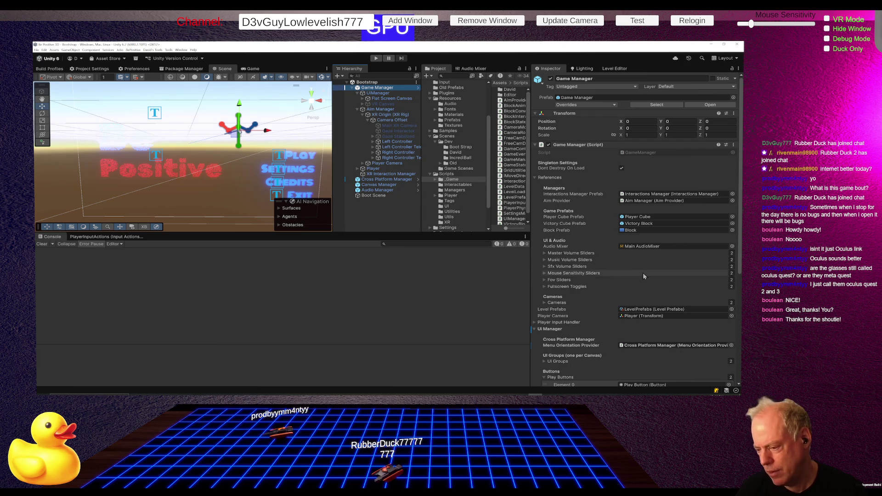
{"action": "scroll", "coordinate": [672, 275], "scroll_direction": "down", "scroll_amount": 3}
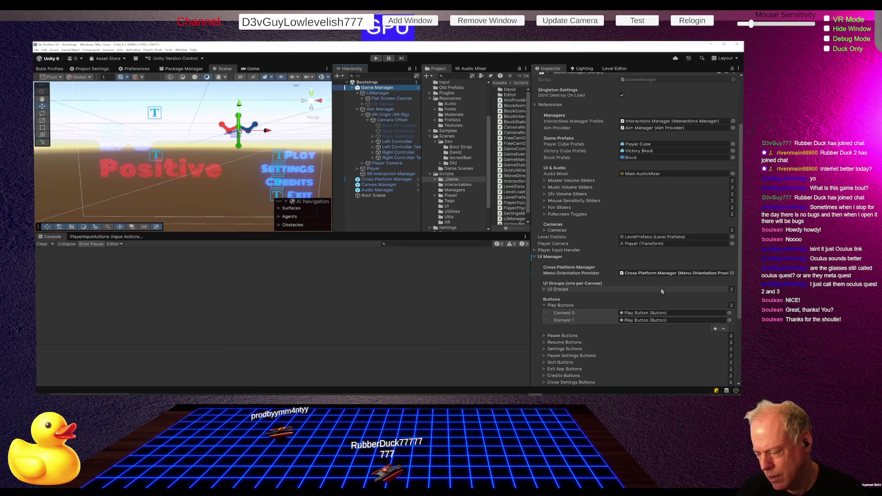
{"action": "scroll", "coordinate": [661, 288], "scroll_direction": "down", "scroll_amount": 3}
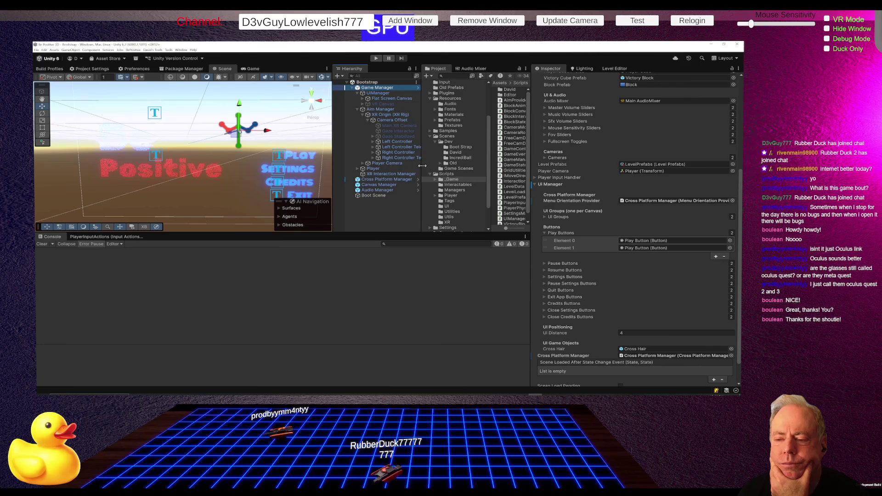
{"action": "left_click", "coordinate": [372, 180]}
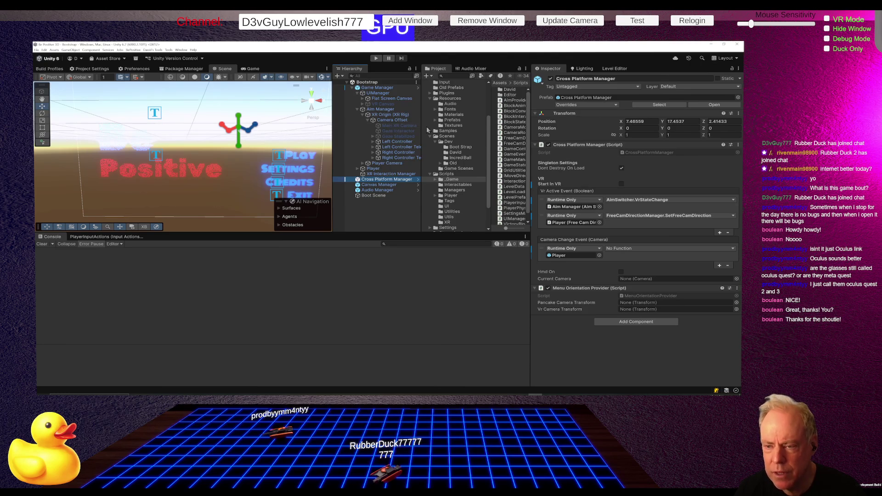
- Drag Main XR Camera into Vr Camera Transform and Player Camera into Pancake Camera Transform
{"action": "mouse_move", "coordinate": [391, 129]}
{"action": "left_mouse_down"}
{"action": "mouse_move", "coordinate": [597, 226]}
{"action": "mouse_move", "coordinate": [663, 296]}
{"action": "mouse_move", "coordinate": [650, 309]}
{"action": "left_mouse_up"}
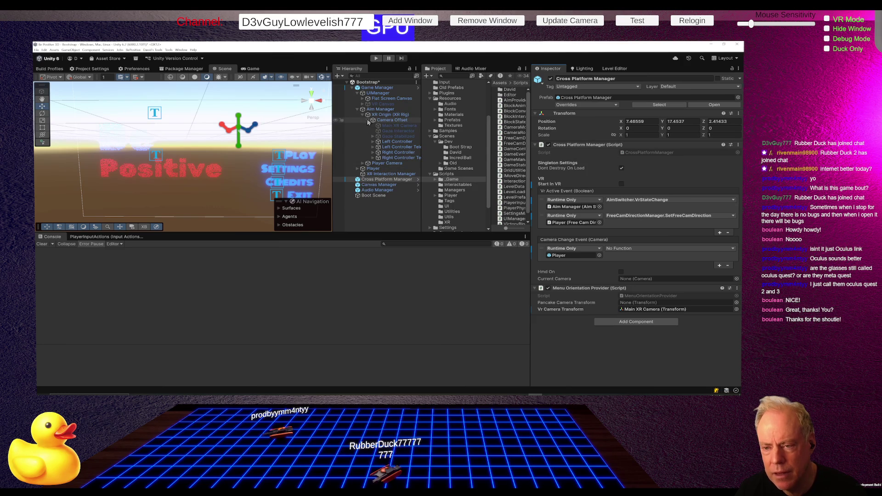
{"action": "mouse_move", "coordinate": [381, 164]}
{"action": "left_mouse_down"}
{"action": "mouse_move", "coordinate": [382, 175]}
{"action": "mouse_move", "coordinate": [609, 301]}
{"action": "mouse_move", "coordinate": [634, 303]}
{"action": "left_mouse_up"}
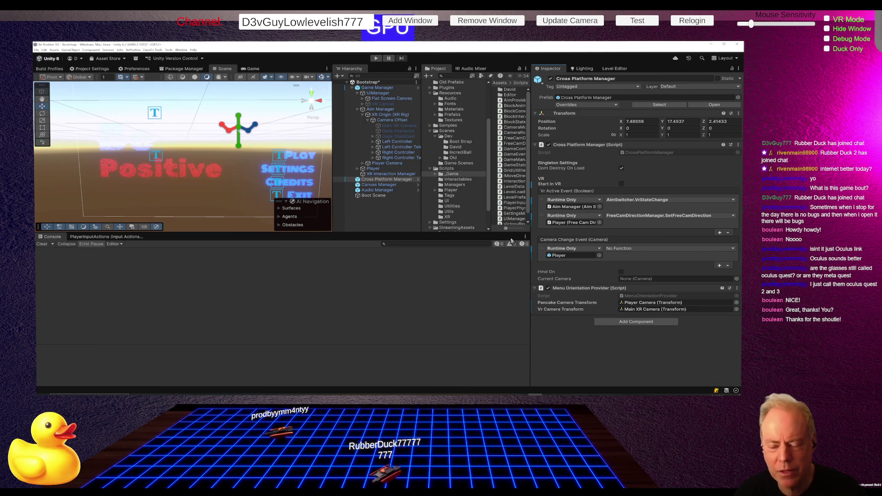
{"action": "key", "text": "alt+Tab"}
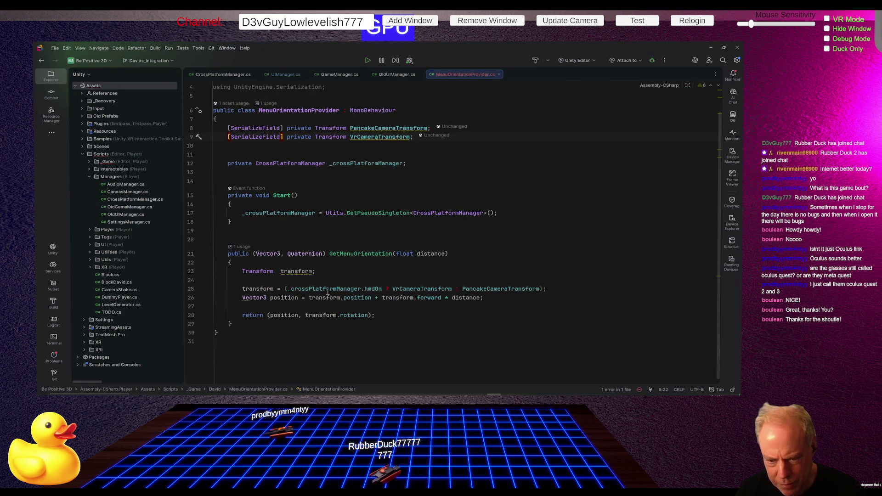
- Turn the 'transform = (' ternary line into an if (hmdOn) condition
{"action": "left_click", "coordinate": [570, 290]}
{"action": "key", "text": "Return"}
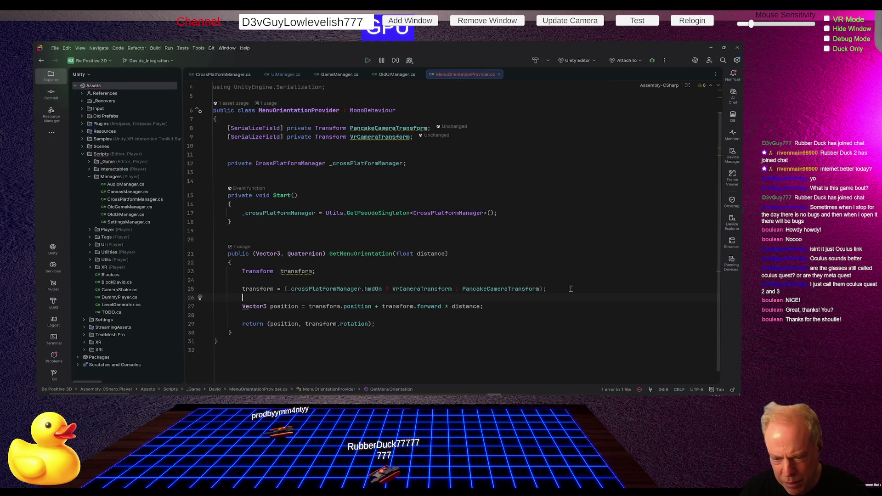
{"action": "key", "text": "Up"}
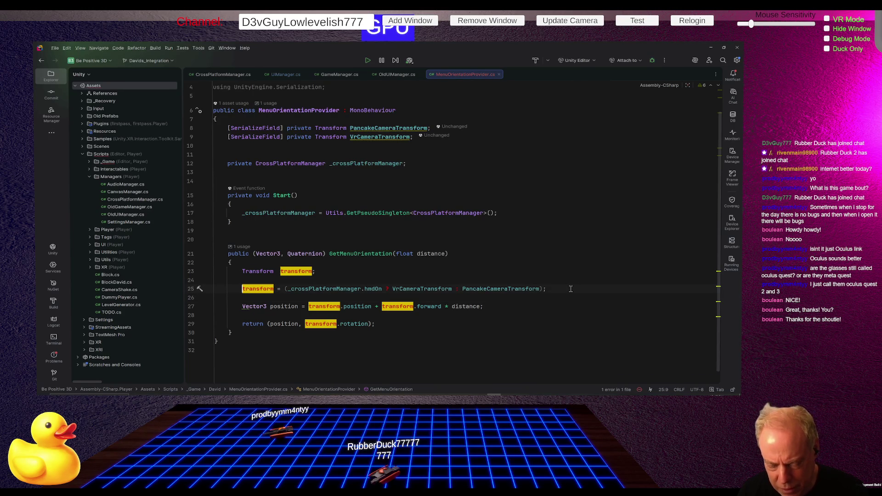
{"action": "key", "text": "ctrl+shift+Right"}
{"action": "key", "text": "ctrl+shift+Right"}
{"action": "key", "text": "ctrl+shift+Right"}
{"action": "key", "text": "shift+Left"}
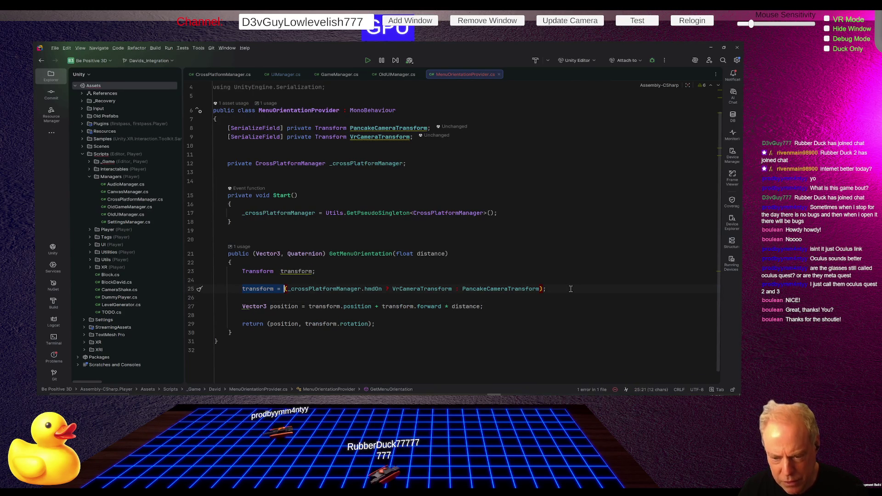
{"action": "type", "text": "if"}
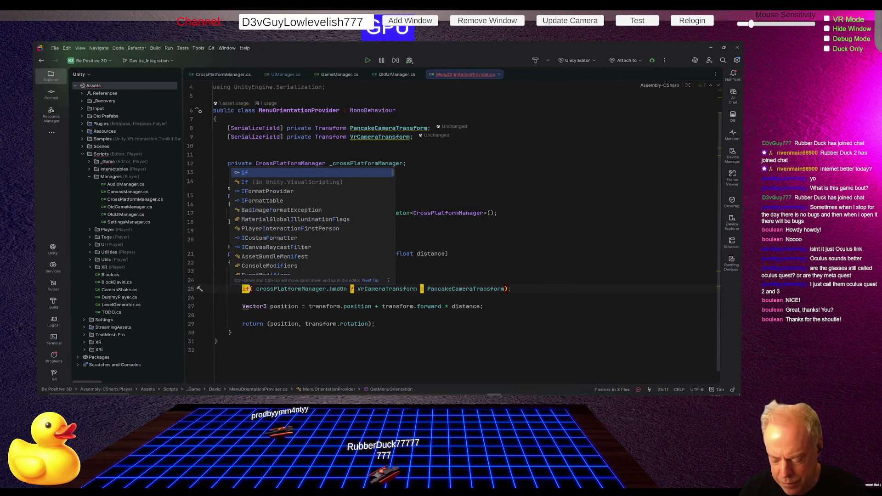
{"action": "left_click", "coordinate": [320, 288]}
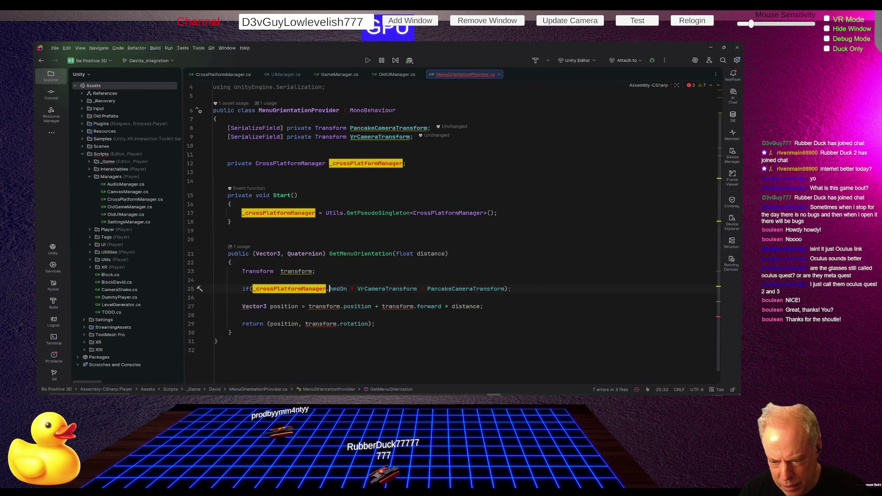
{"action": "left_click", "coordinate": [339, 289]}
{"action": "key", "text": "Right"}
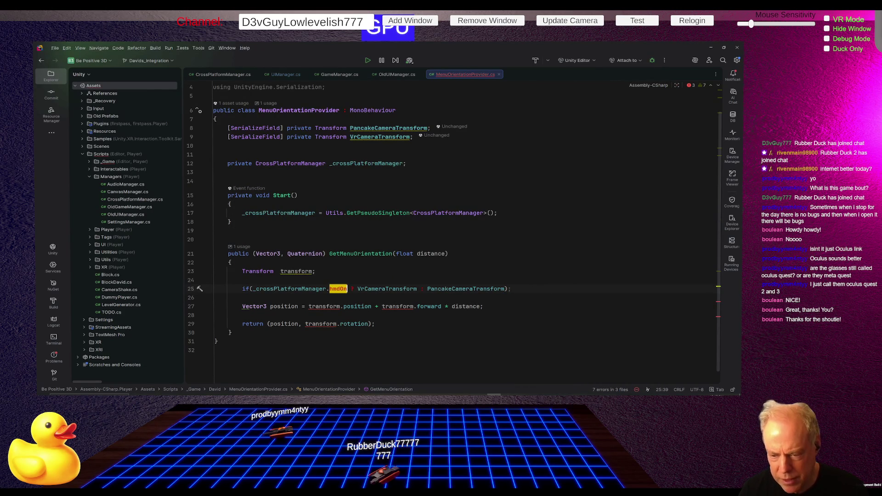
{"action": "type", "text": ")"}
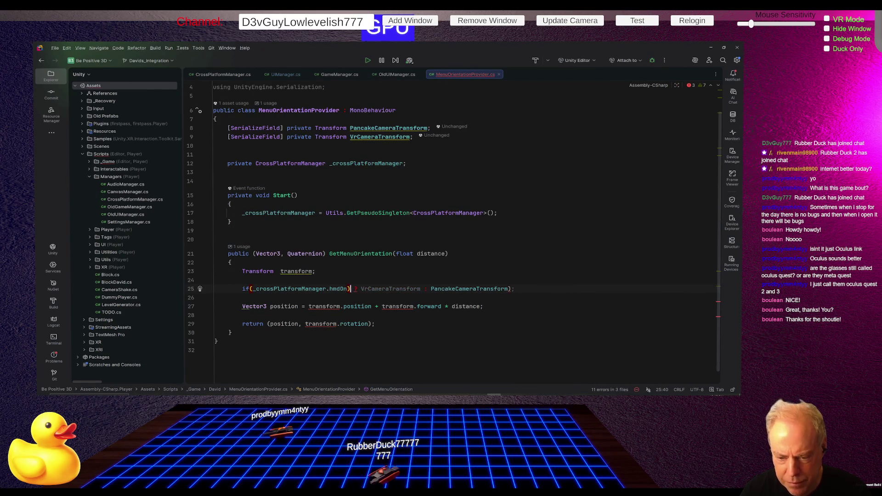
- Wrap the VrCameraTransform branch in braces and drop the ternary colon
{"action": "key", "text": "Return"}
{"action": "type", "text": "{"}
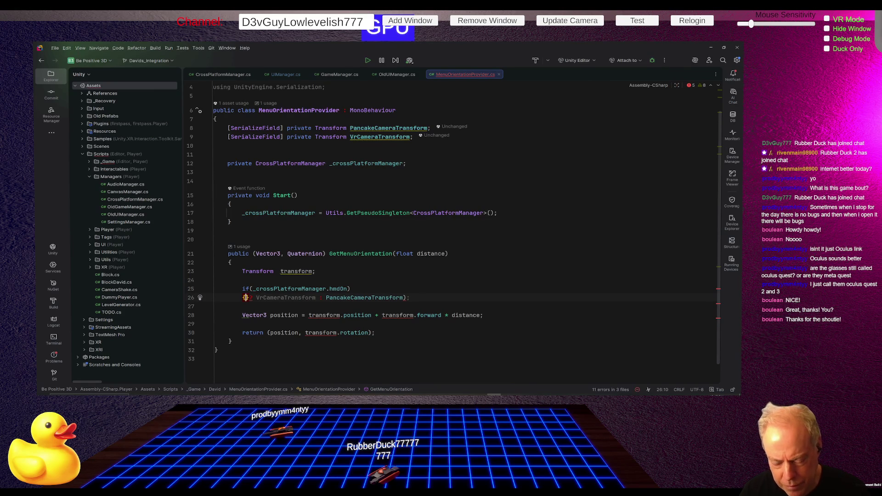
{"action": "key", "text": "Right"}
{"action": "key", "text": "shift+Right"}
{"action": "key", "text": "ctrl+w"}
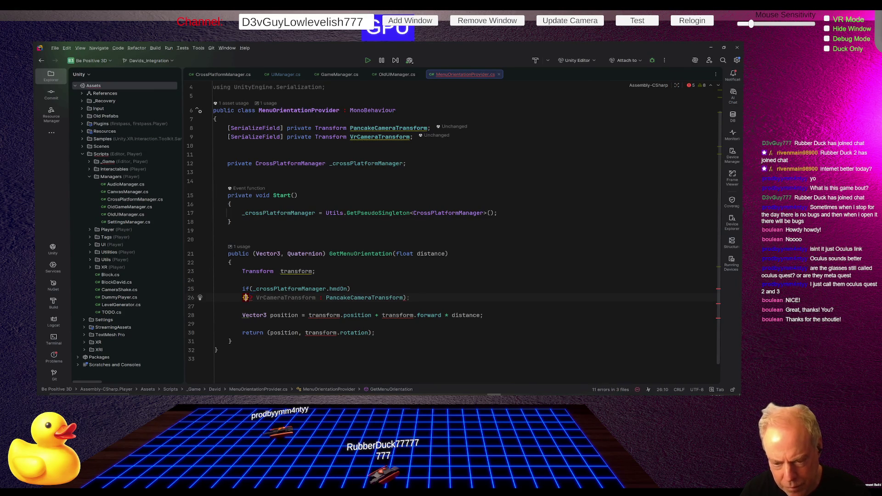
{"action": "type", "text": "{"}
{"action": "key", "text": "ctrl+Right"}
{"action": "key", "text": "Delete"}
{"action": "key", "text": "Return"}
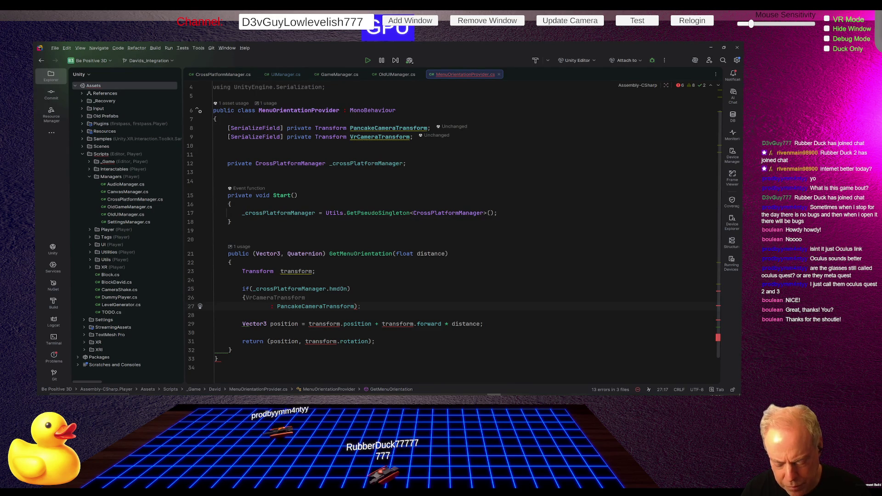
{"action": "scroll", "coordinate": [455, 213], "scroll_direction": "down", "scroll_amount": 1}
{"action": "type", "text": "}"}
{"action": "key", "text": "Return"}
- Add an else block and move the PancakeCameraTransform branch into it
{"action": "type", "text": "else"}
{"action": "key", "text": "Return"}
{"action": "type", "text": "{"}
{"action": "key", "text": "Return"}
{"action": "type", "text": "{"}
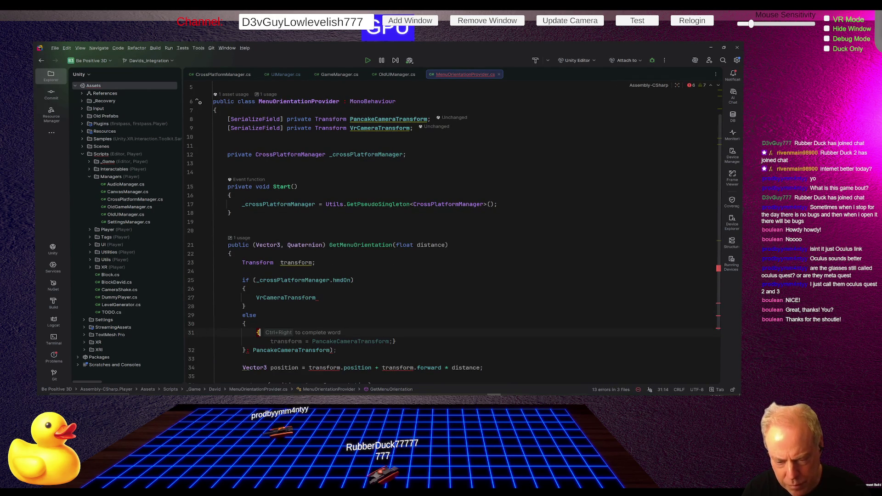
{"action": "key", "text": "BackSpace"}
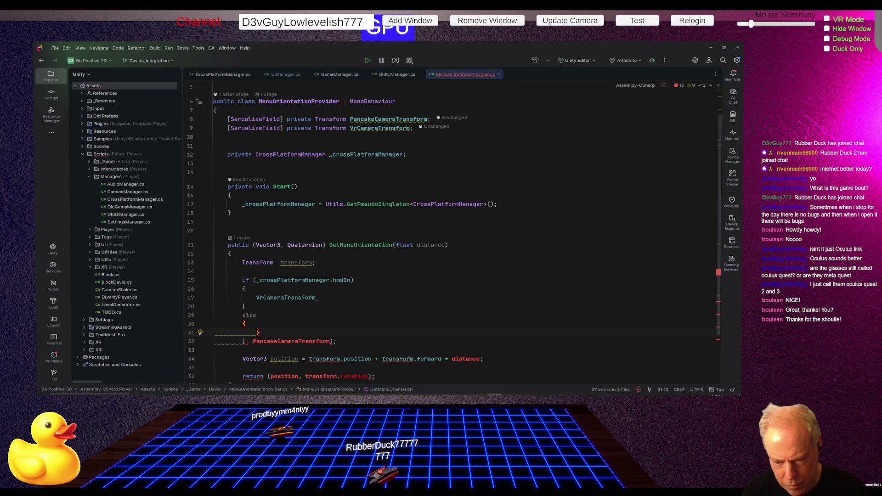
{"action": "key", "text": "Down"}
{"action": "key", "text": "Left"}
{"action": "key", "text": "Left"}
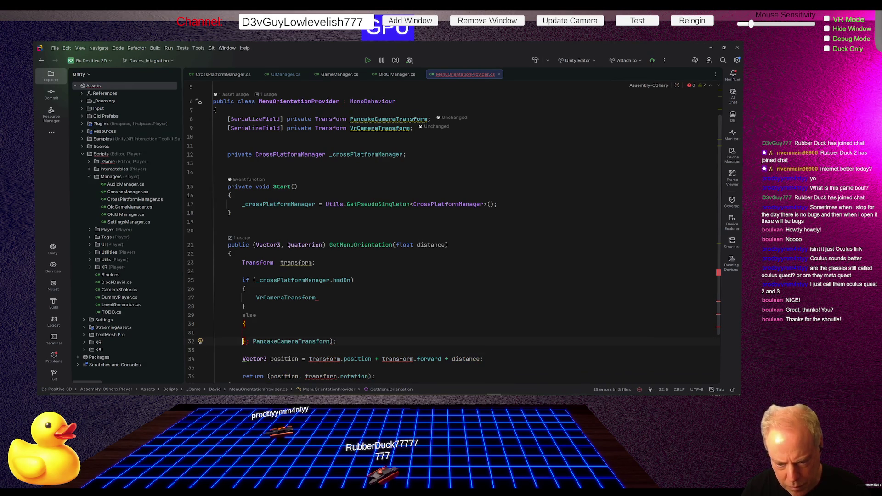
{"action": "key", "text": "BackSpace"}
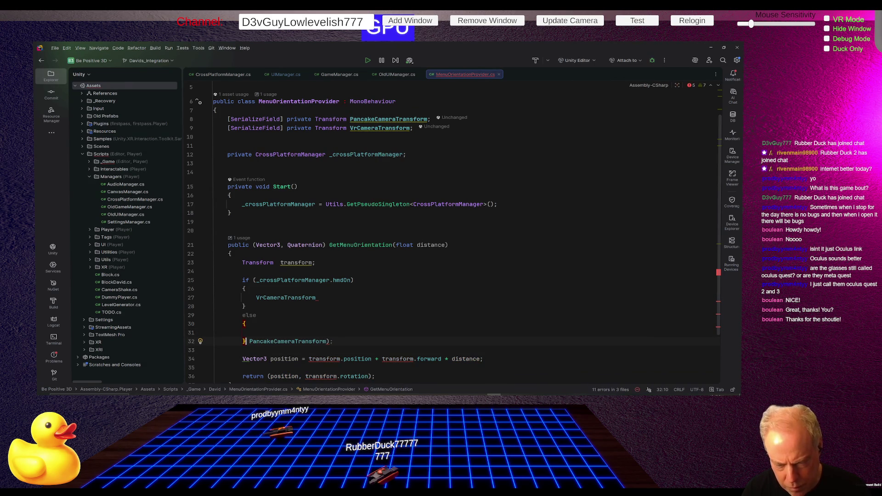
{"action": "key", "text": "Delete"}
{"action": "key", "text": "shift+End"}
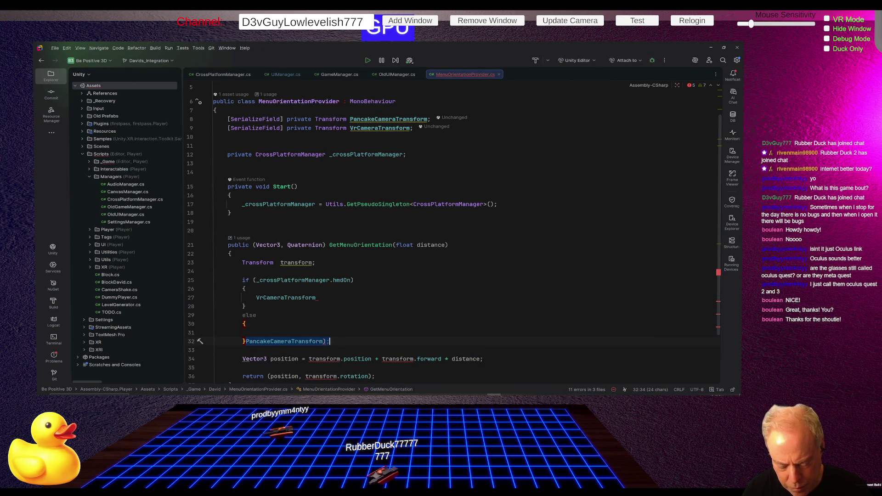
{"action": "key", "text": "ctrl+x"}
{"action": "key", "text": "Up"}
{"action": "key", "text": "ctrl+v"}
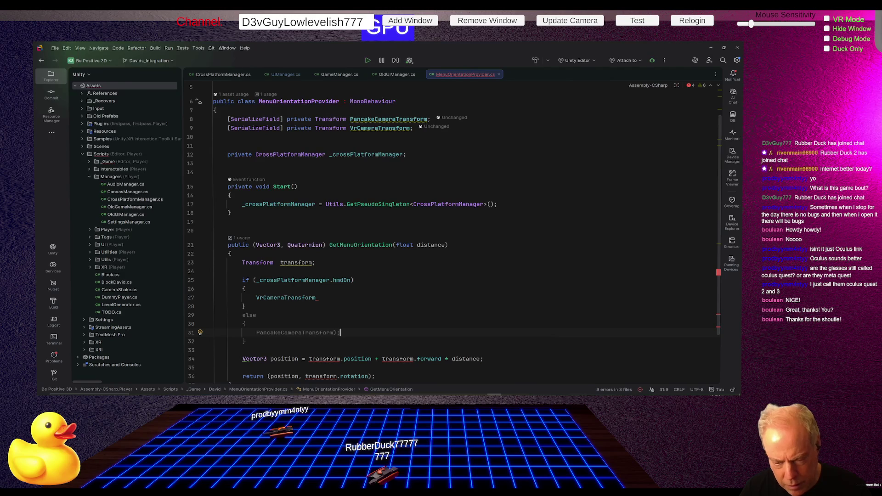
{"action": "key", "text": "Up"}
{"action": "key", "text": "Up"}
{"action": "key", "text": "Up"}
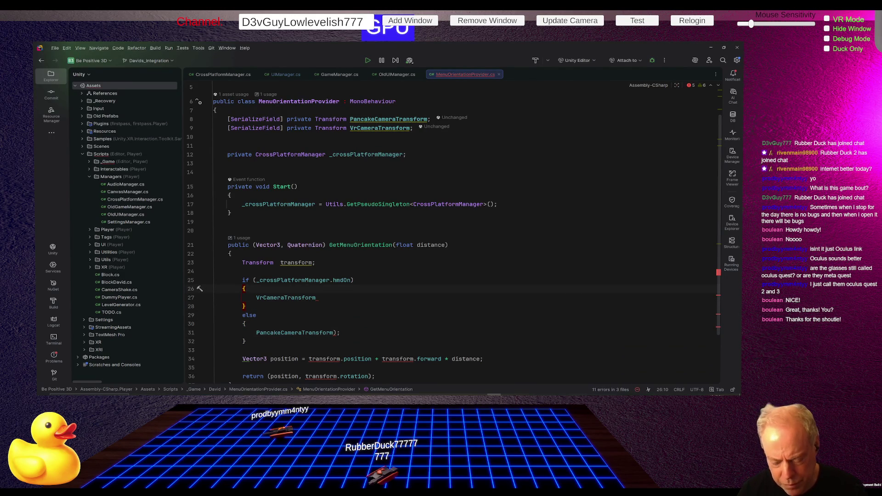
{"action": "scroll", "coordinate": [650, 300], "scroll_direction": "down", "scroll_amount": 2}
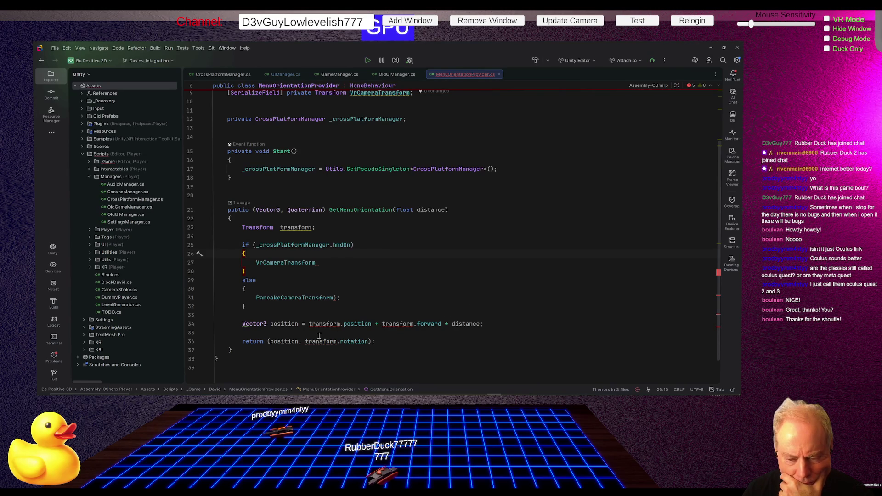
{"action": "mouse_move", "coordinate": [316, 325]}
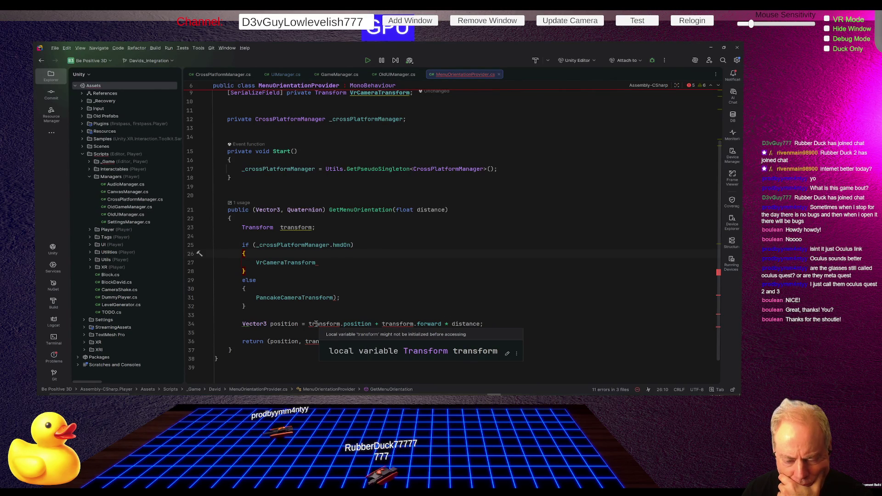
{"action": "left_click", "coordinate": [316, 325]}
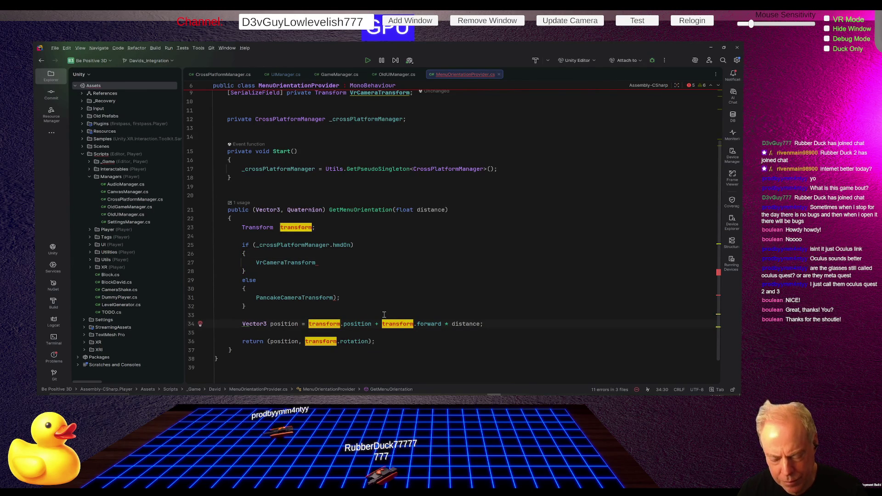
{"action": "key", "text": "Up"}
{"action": "key", "text": "Up"}
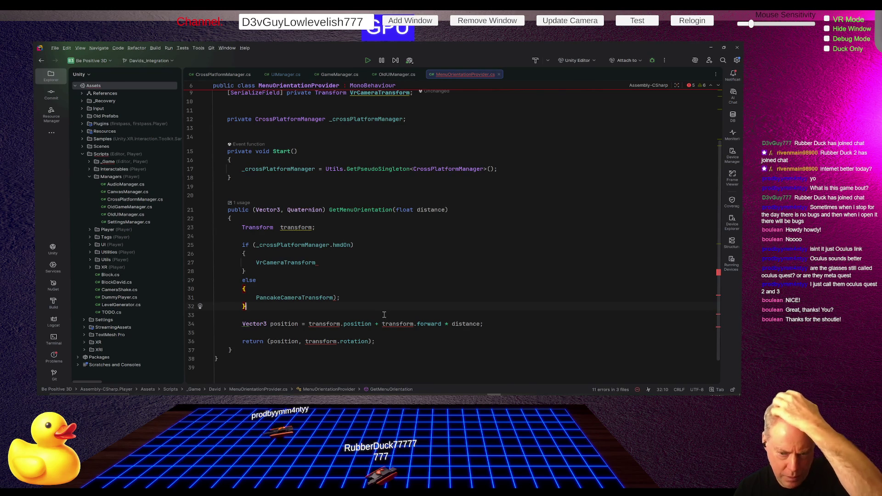
{"action": "key", "text": "Up"}
{"action": "key", "text": "Up"}
{"action": "key", "text": "Up"}
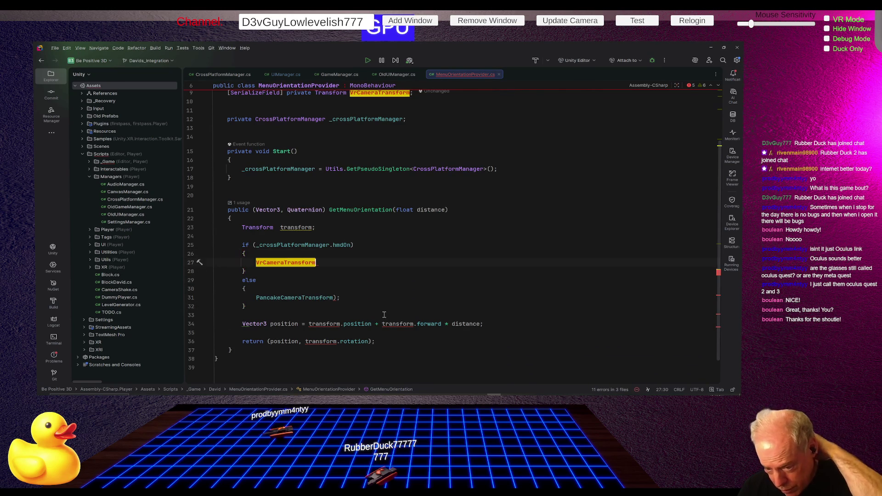
{"action": "key", "text": "Up"}
{"action": "key", "text": "Up"}
{"action": "key", "text": "Down"}
{"action": "key", "text": "Down"}
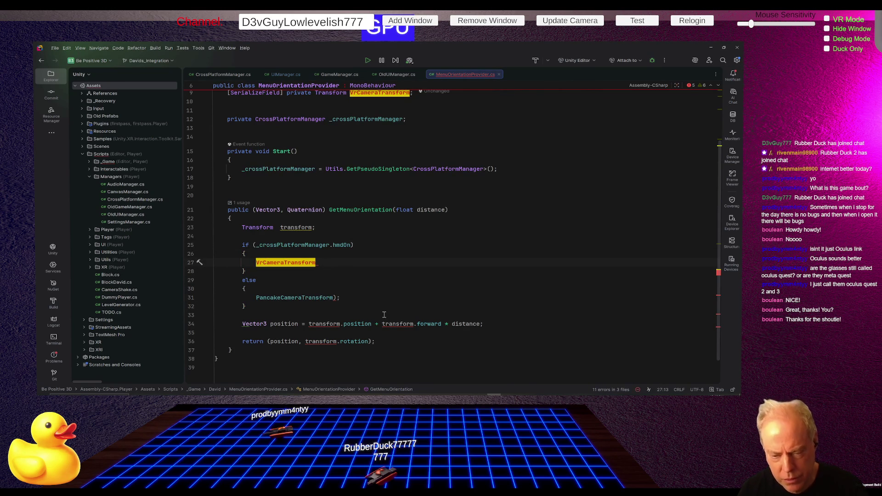
{"action": "key", "text": "Home"}
{"action": "type", "text": "transform ="}
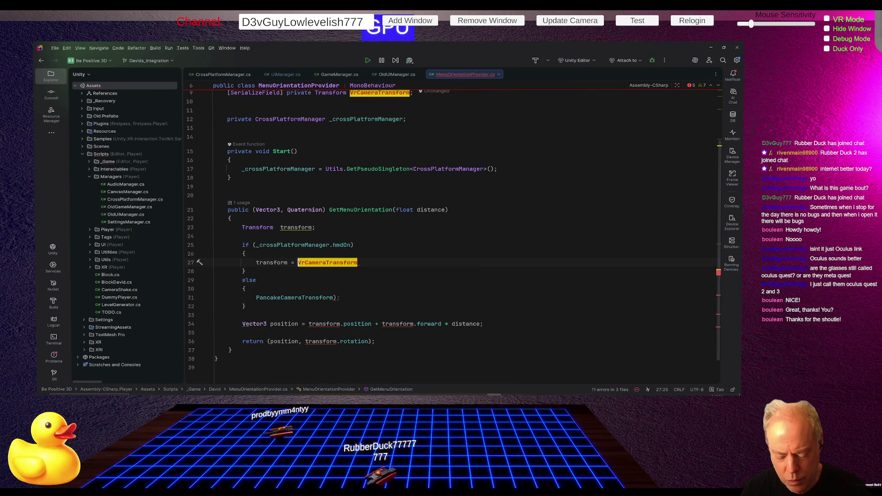
- Undo the wrong QNXArchitecture completion and insert Quaternion.AngleAxis before VrCameraTransform
{"action": "key", "text": "ctrl+space"}
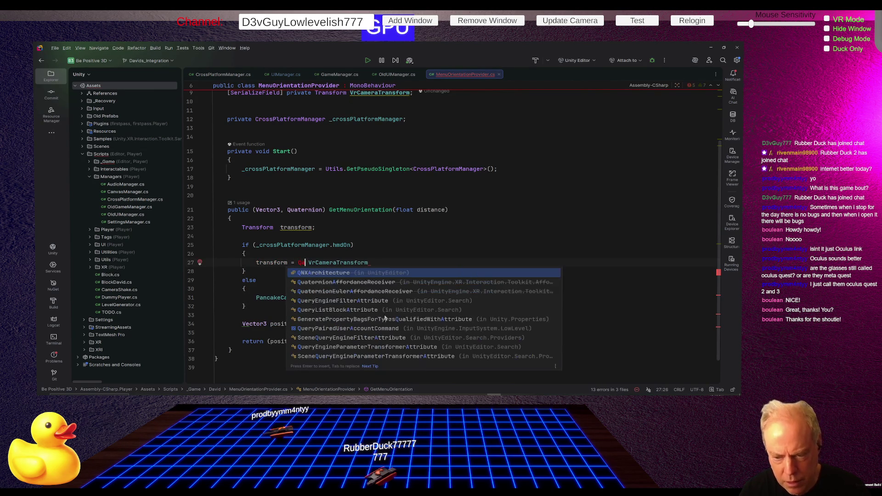
{"action": "key", "text": "Return"}
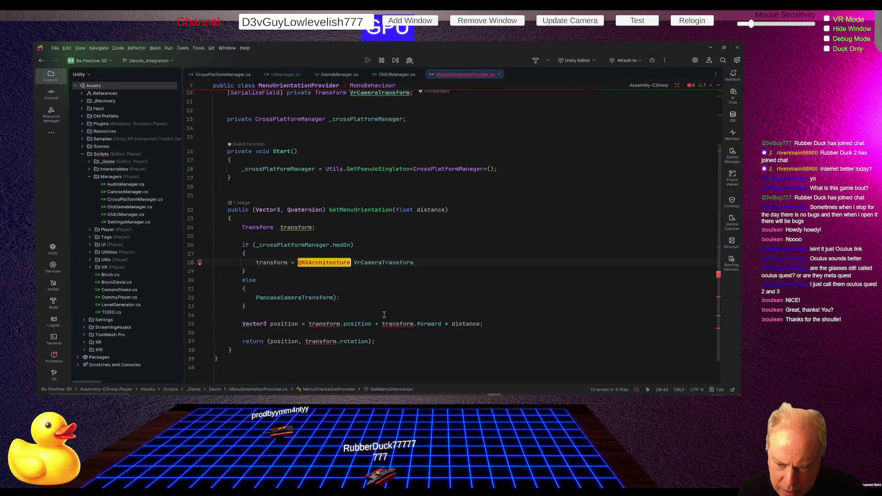
{"action": "key", "text": "ctrl+z"}
{"action": "type", "text": "WU"}
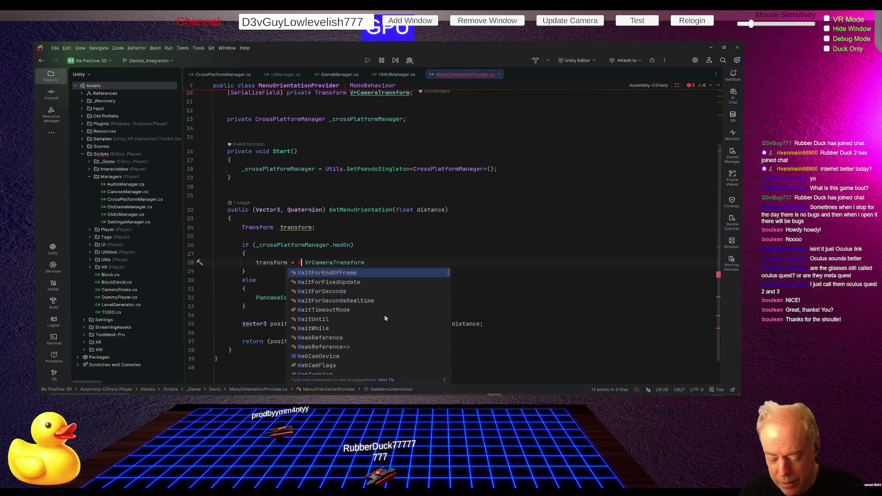
{"action": "key", "text": "BackSpace"}
{"action": "key", "text": "BackSpace"}
{"action": "type", "text": "Qua"}
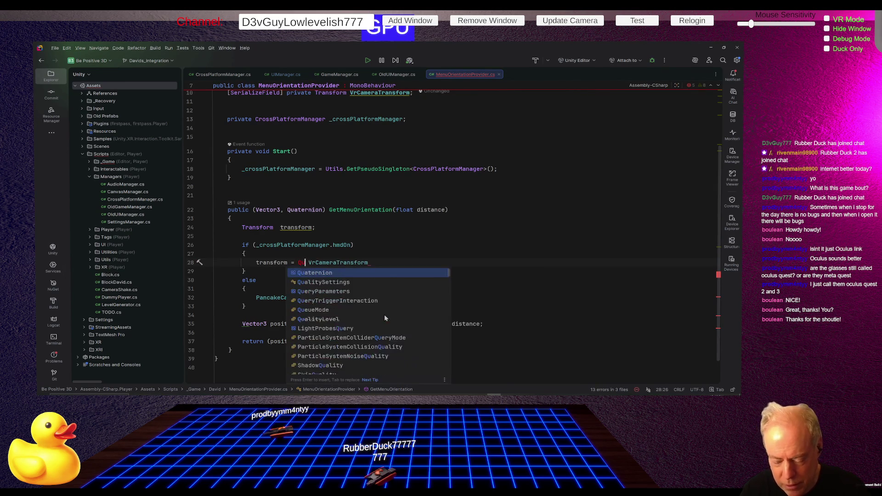
{"action": "key", "text": "Return"}
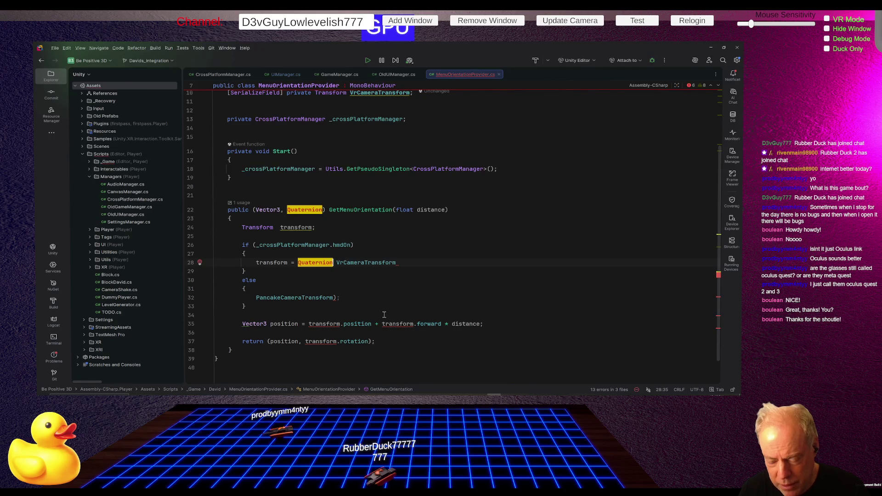
{"action": "type", "text": "."}
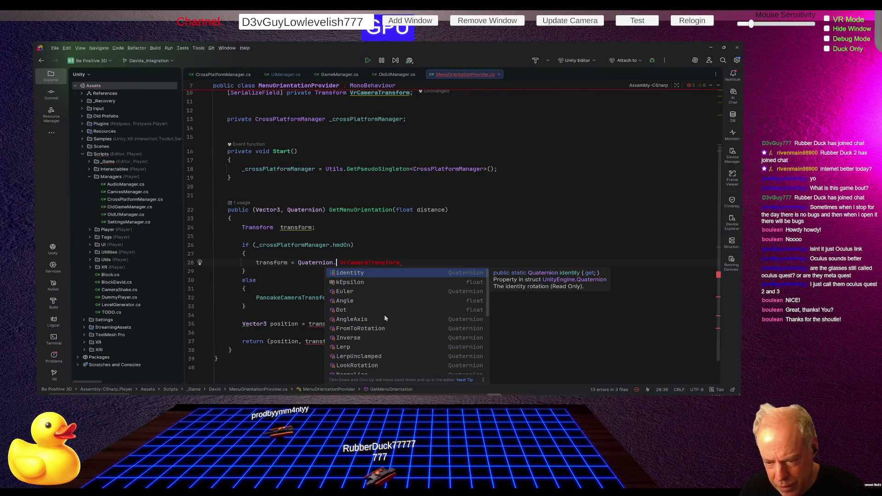
{"action": "key", "text": "Down"}
{"action": "key", "text": "Down"}
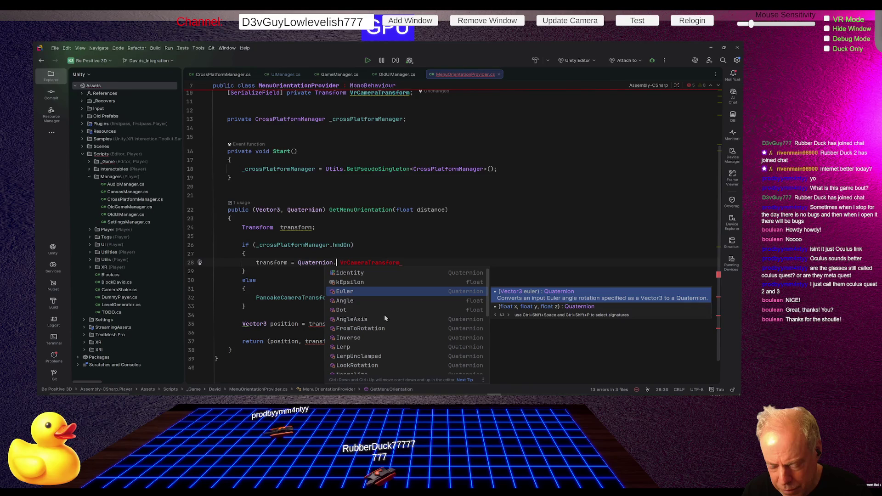
{"action": "key", "text": "Down"}
{"action": "key", "text": "Down"}
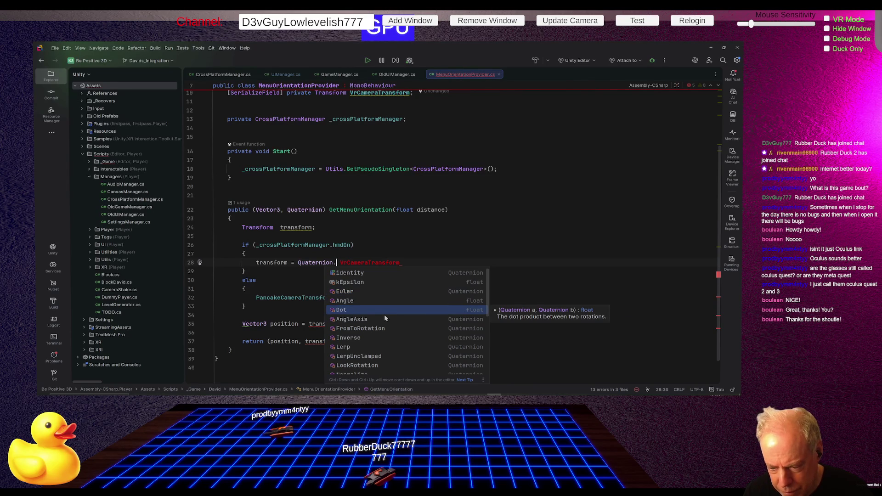
{"action": "key", "text": "Down"}
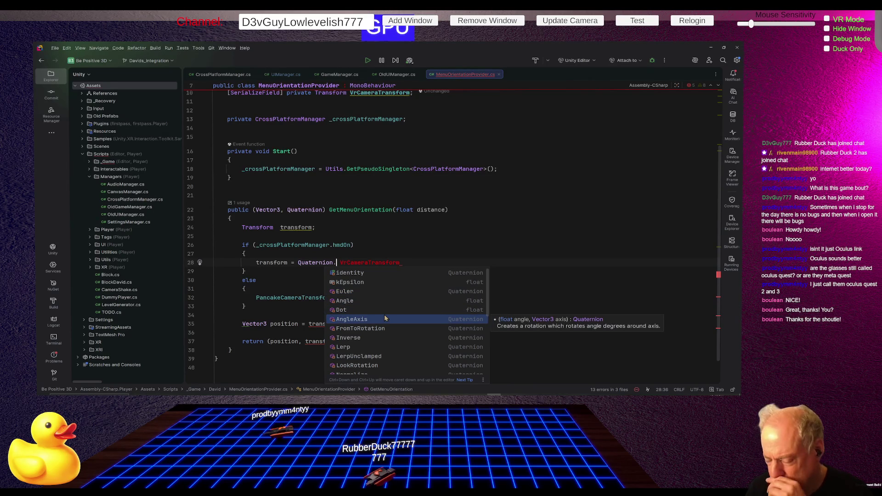
{"action": "key", "text": "Return"}
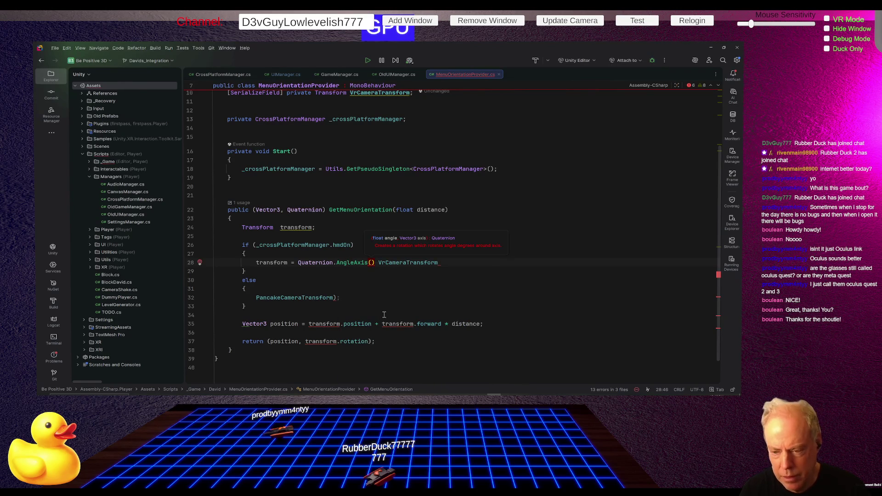
- Give AngleAxis a Vector3.up axis and move VrCameraTransform into its first argument
{"action": "type", "text": "Vec"}
{"action": "key", "text": "Return"}
{"action": "type", "text": ".up"}
{"action": "key", "text": "Return"}
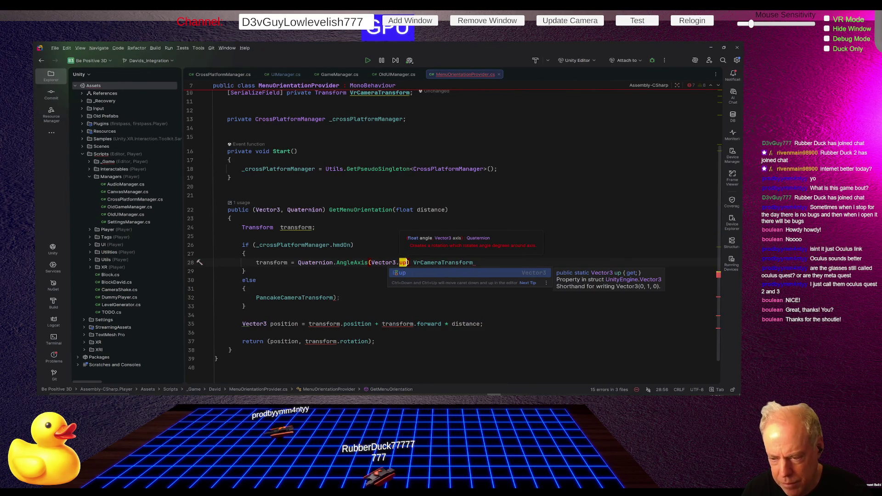
{"action": "type", "text": ")"}
{"action": "key", "text": "Left"}
{"action": "key", "text": "Left"}
{"action": "key", "text": "Left"}
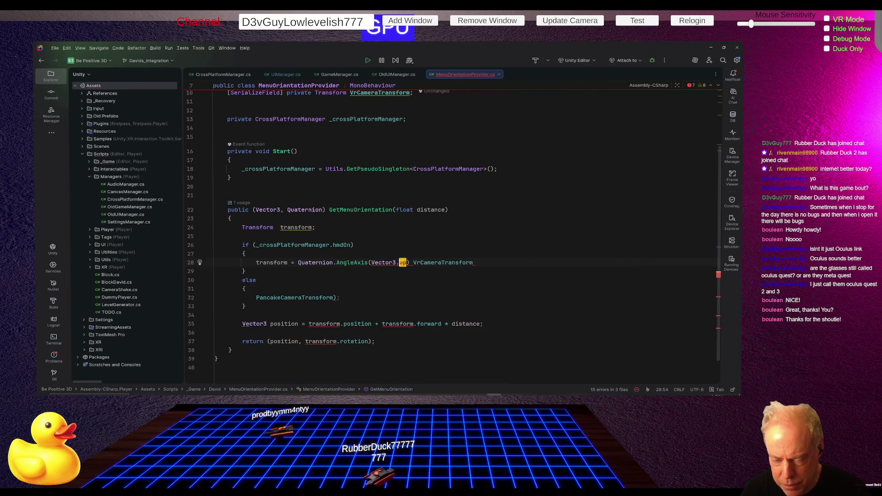
{"action": "key", "text": "Left"}
{"action": "key", "text": "Left"}
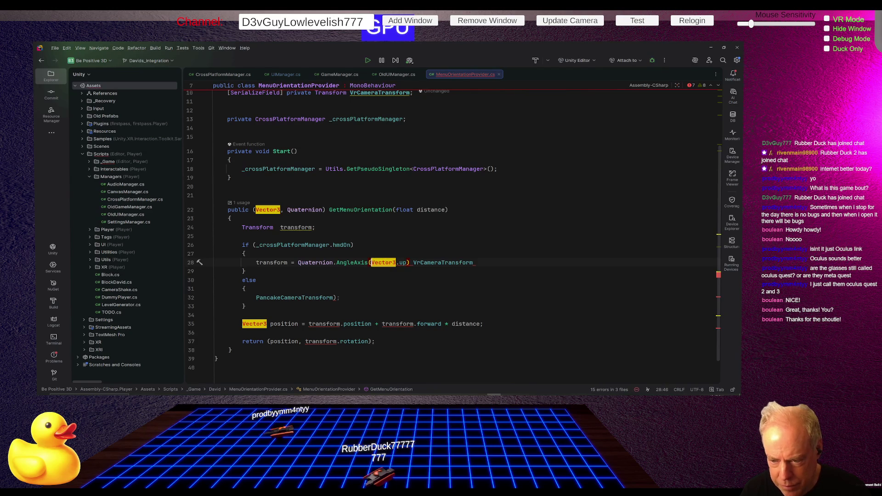
{"action": "key", "text": "End"}
{"action": "key", "text": "ctrl+shift+Left"}
{"action": "key", "text": "BackSpace"}
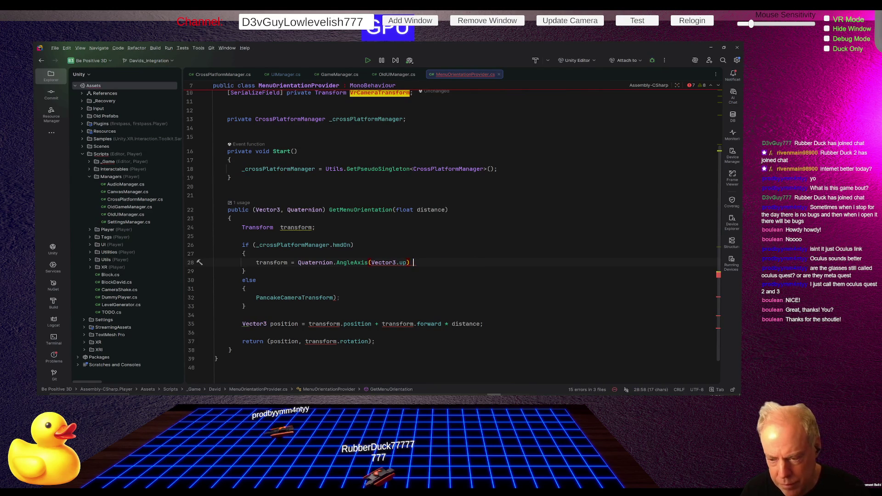
{"action": "key", "text": "Left"}
{"action": "key", "text": "Left"}
{"action": "key", "text": "Left"}
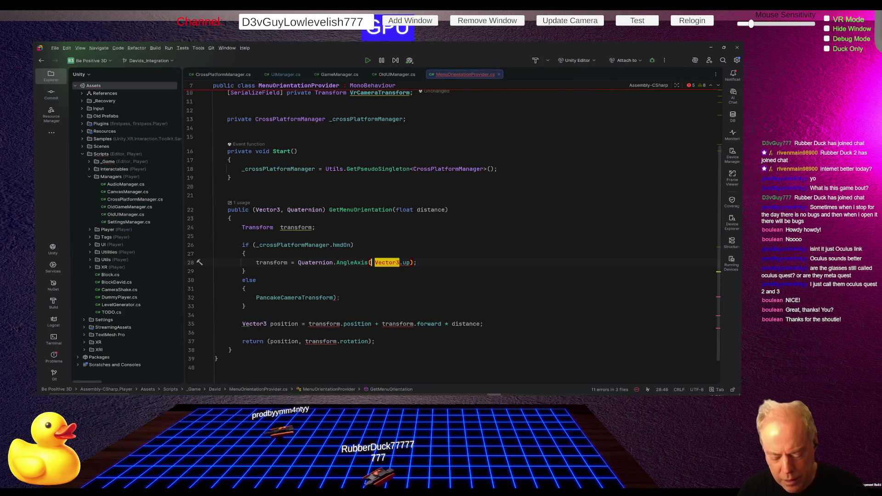
{"action": "key", "text": "ctrl+v"}
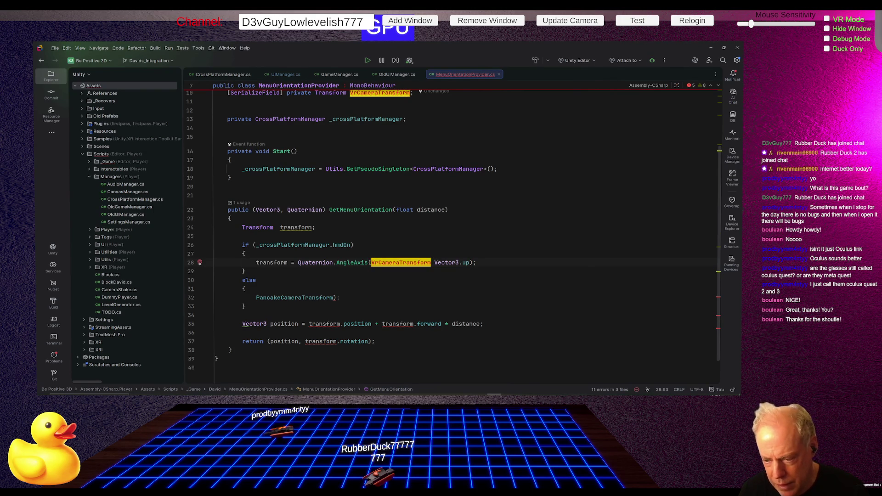
- Complete VrCameraTransform.rotation.eulerAngles.y, cut that expression, and open a blank line above
{"action": "type", "text": "."}
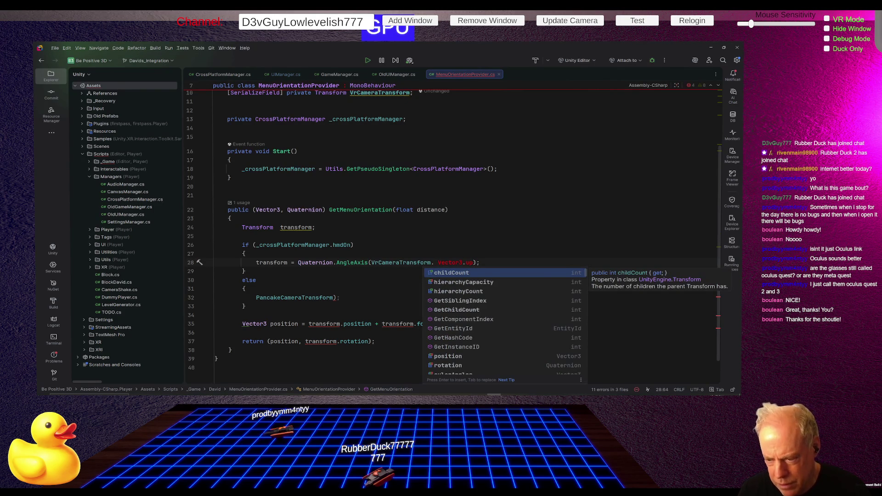
{"action": "type", "text": "rotation."}
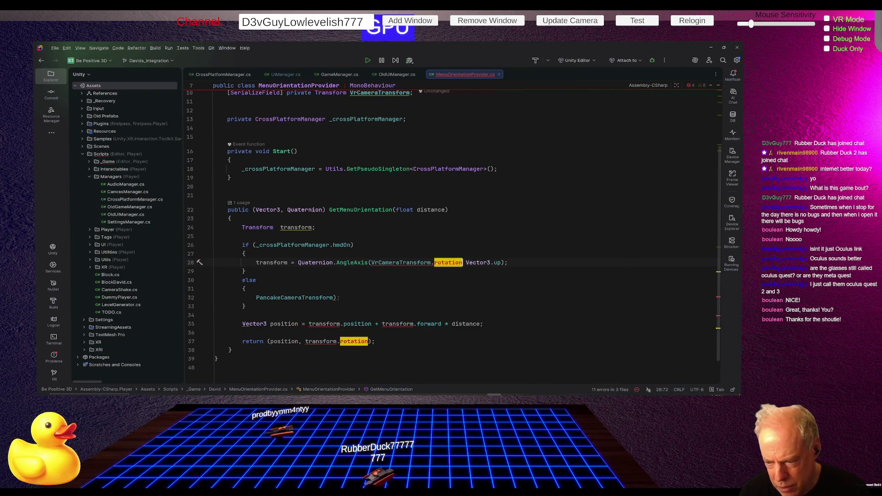
{"action": "type", "text": "e"}
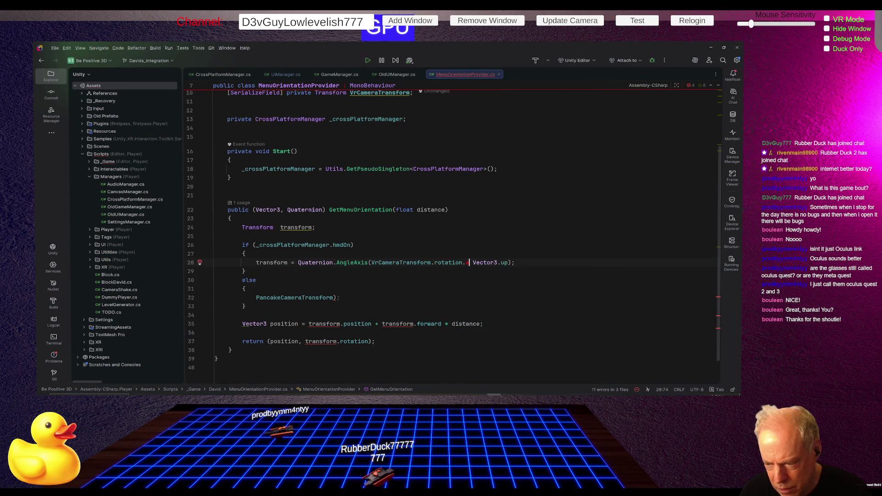
{"action": "key", "text": "BackSpace"}
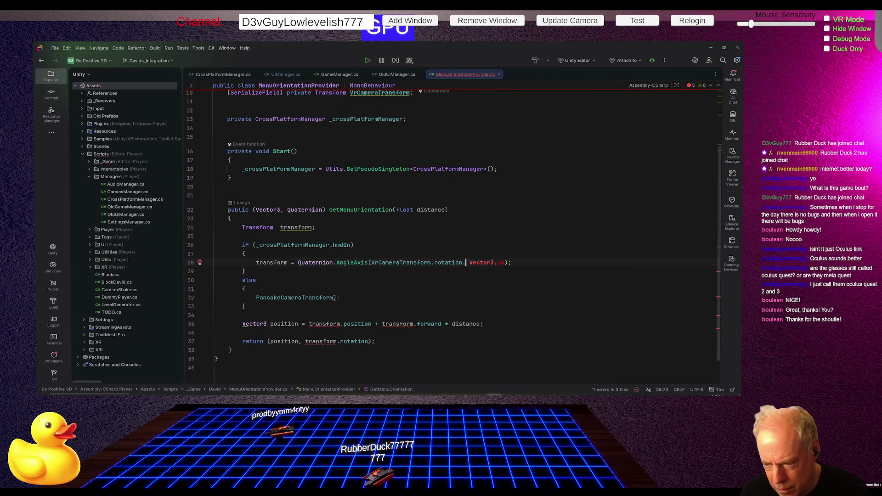
{"action": "key", "text": "ctrl+space"}
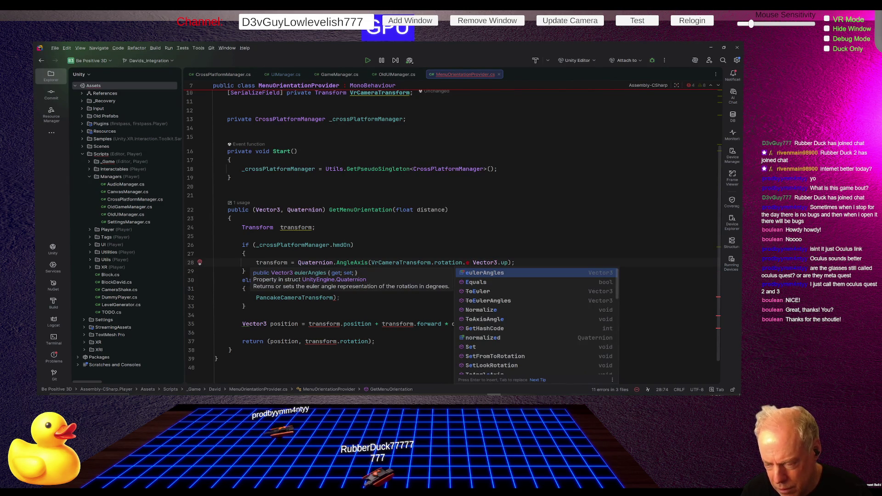
{"action": "key", "text": "Return"}
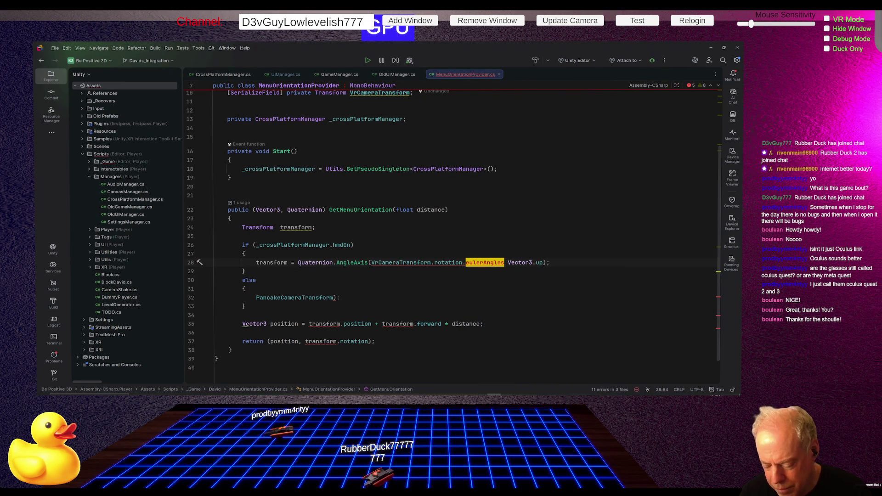
{"action": "type", "text": "."}
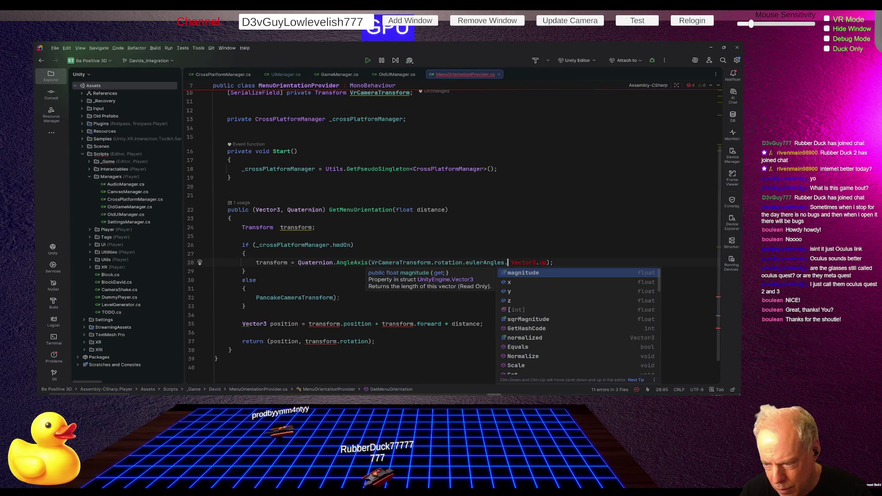
{"action": "type", "text": "y,"}
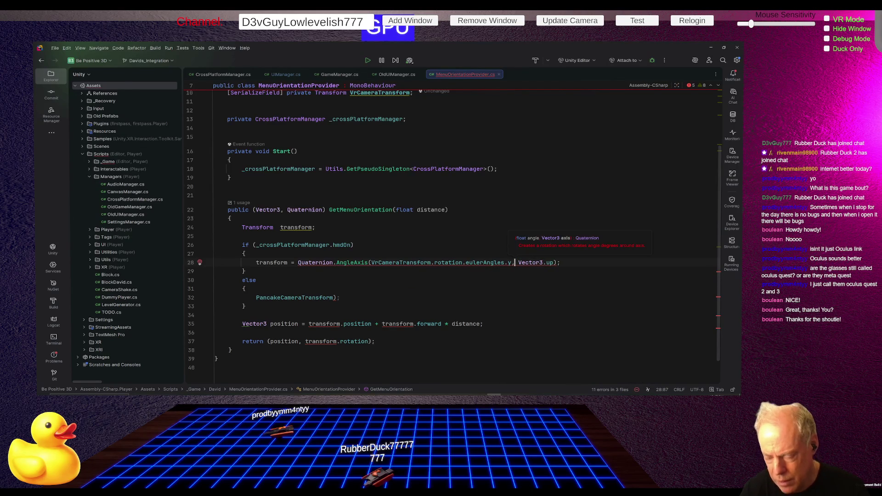
{"action": "key", "text": "ctrl+shift+Left"}
{"action": "key", "text": "ctrl+shift+Left"}
{"action": "key", "text": "ctrl+shift+Left"}
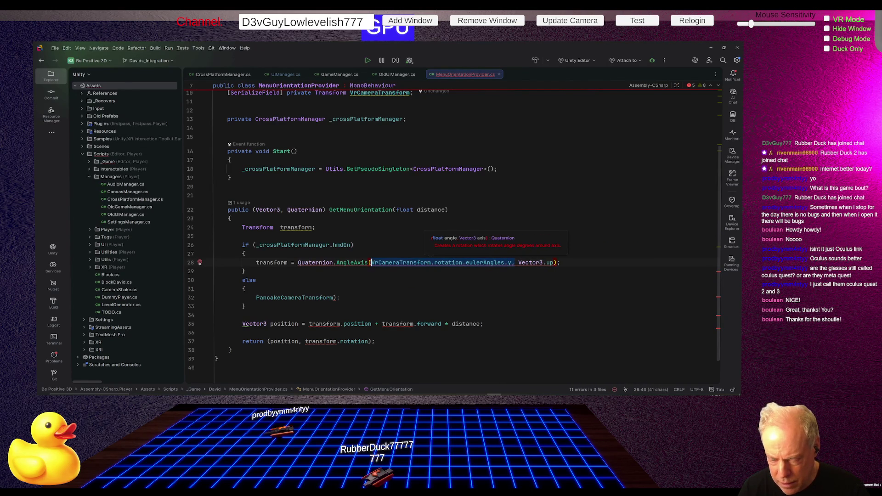
{"action": "key", "text": "ctrl+x"}
{"action": "key", "text": "Up"}
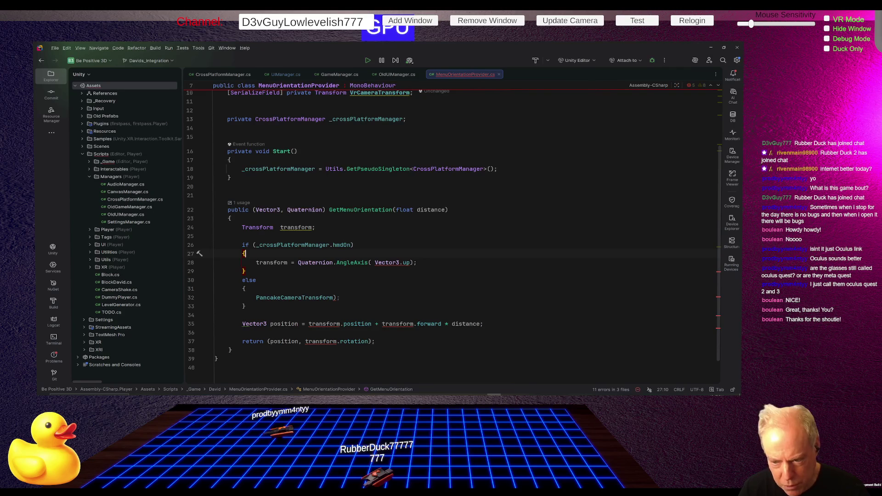
{"action": "key", "text": "Return"}
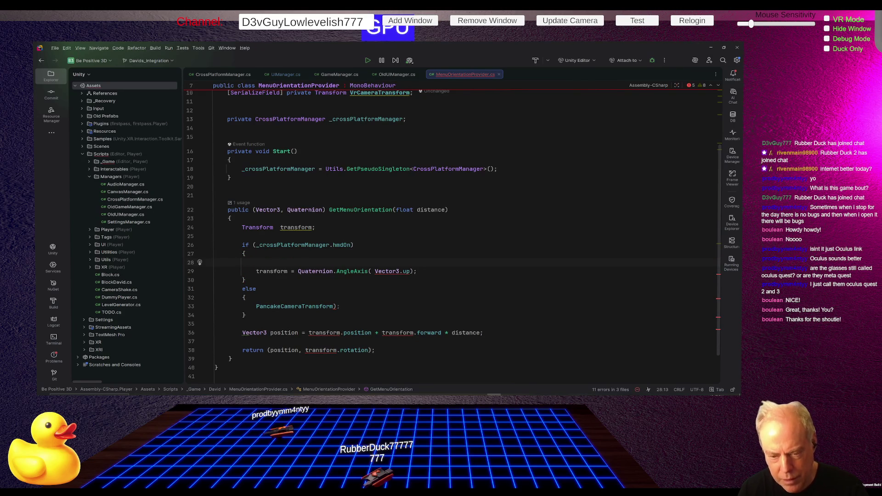
- Declare float yaw from the cut expression and pass yaw as AngleAxis's angle
{"action": "type", "text": "float "}
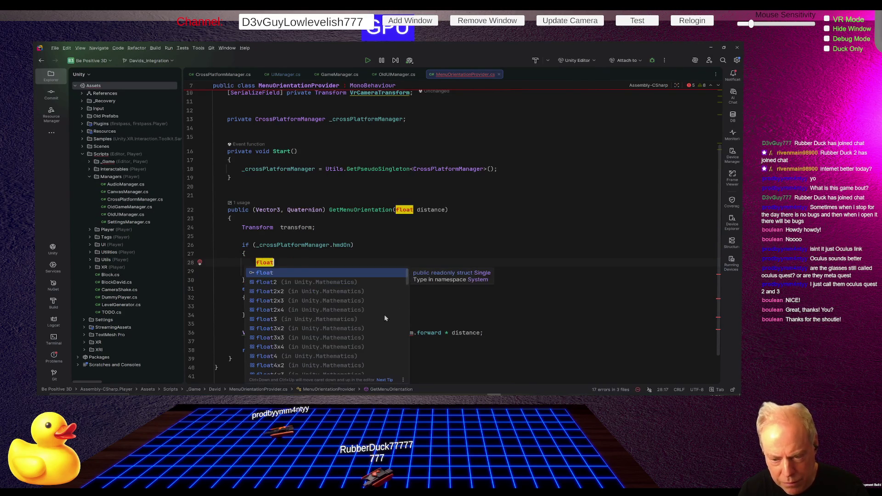
{"action": "type", "text": "ya"}
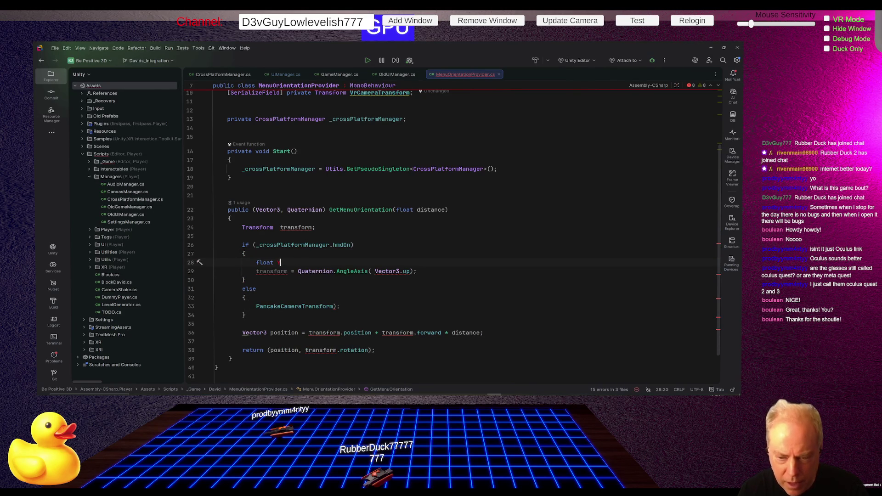
{"action": "type", "text": "w ="}
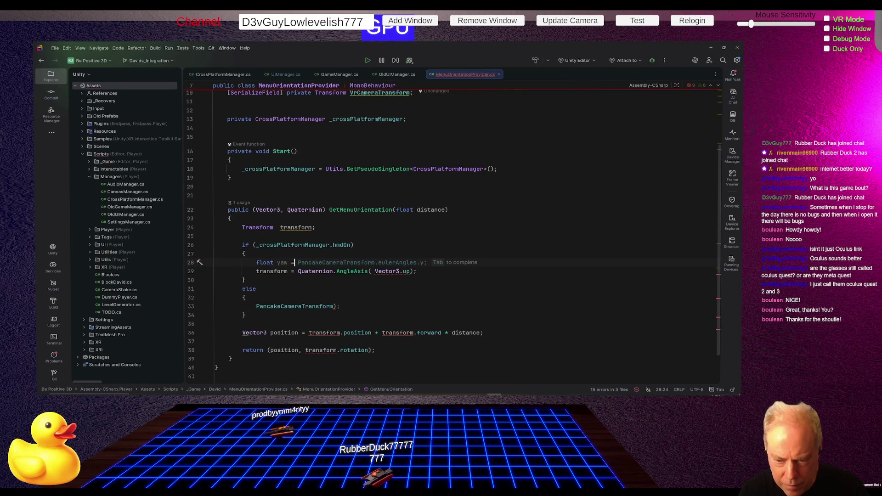
{"action": "type", "text": ";"}
{"action": "key", "text": "Down"}
{"action": "key", "text": "Left"}
{"action": "key", "text": "Left"}
{"action": "left_click", "coordinate": [372, 271]}
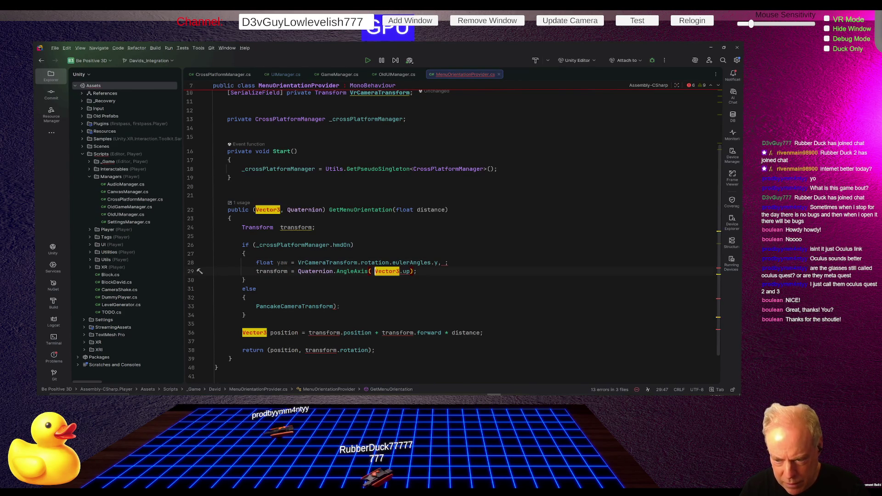
{"action": "type", "text": "yaw,"}
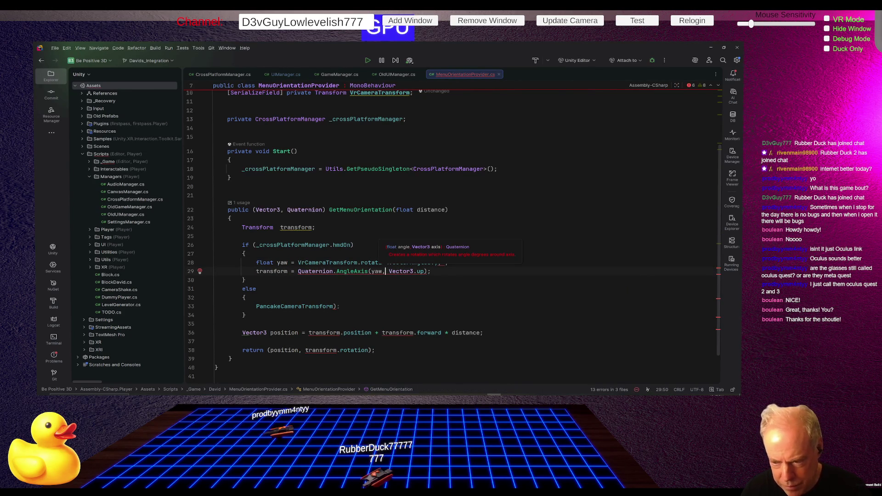
- Select the Transform transform declaration above the assignment
{"action": "left_click", "coordinate": [256, 271]}
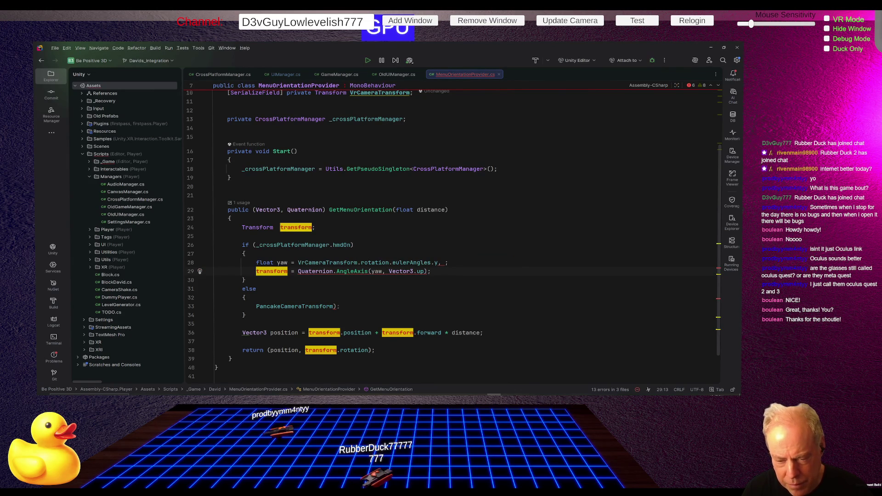
{"action": "key", "text": "Up"}
{"action": "key", "text": "Up"}
{"action": "key", "text": "Up"}
{"action": "key", "text": "Left"}
{"action": "key", "text": "ctrl+w"}
{"action": "key", "text": "ctrl+w"}
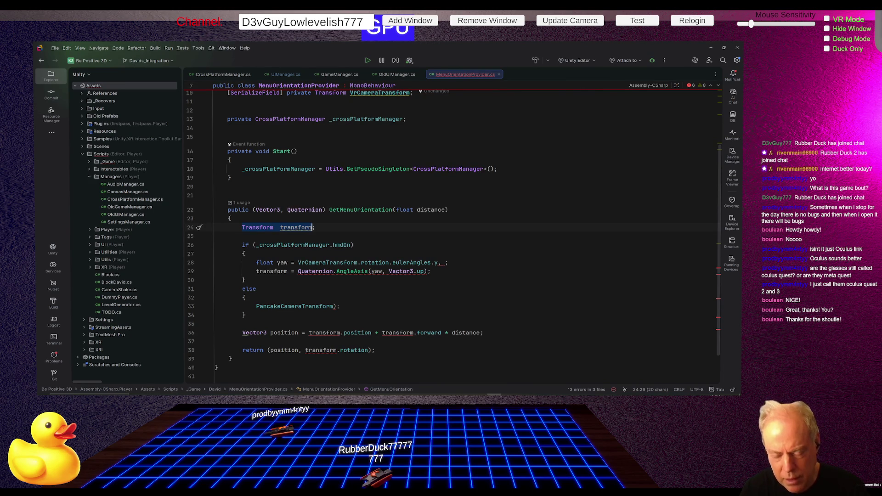
- Declare 'Vector3 position;' and accept the suggested 'Quaternion rotation;' declaration
{"action": "type", "text": "Vector3"}
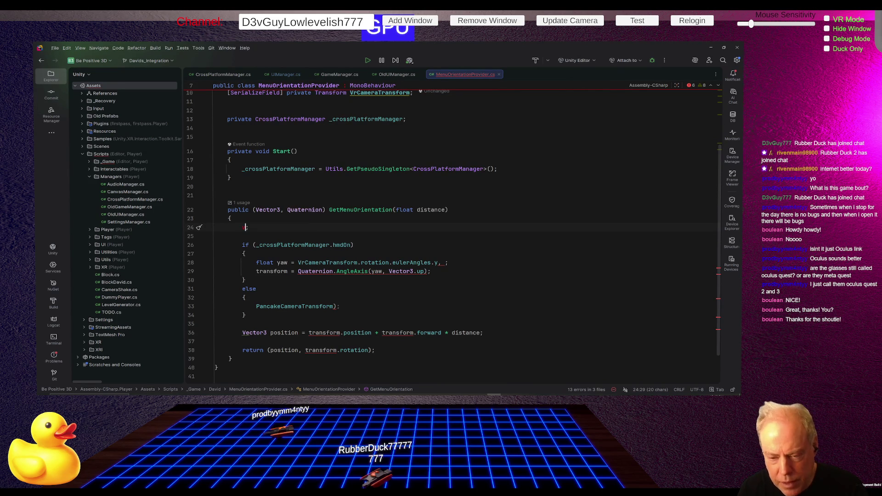
{"action": "key", "text": "Return"}
{"action": "type", "text": "position"}
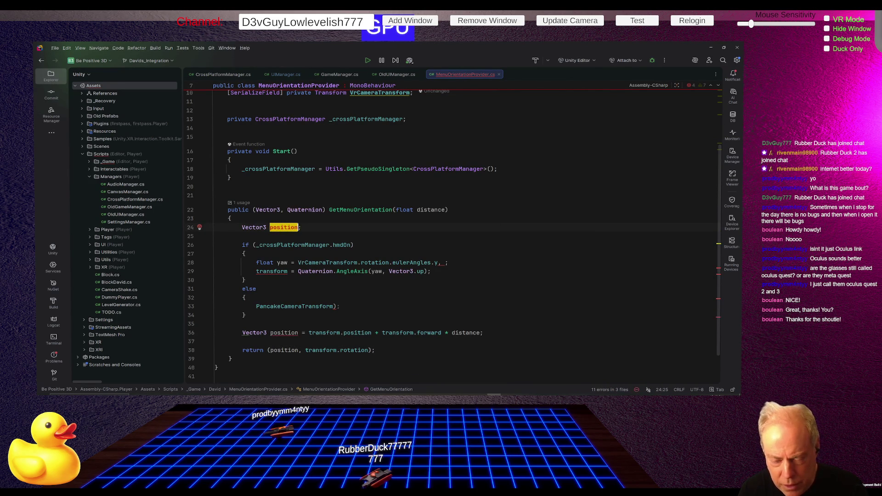
{"action": "key", "text": "Return"}
{"action": "key", "text": "Return"}
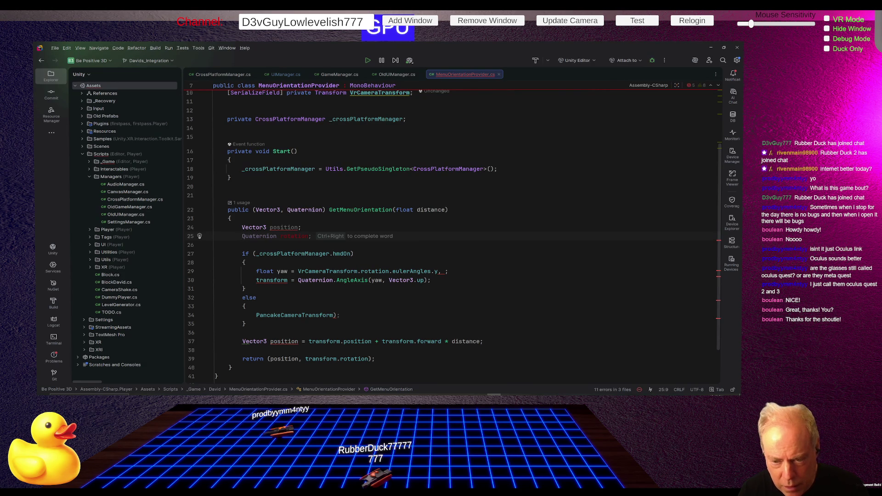
{"action": "key", "text": "Tab"}
- Rename transform to rotation in the headset branch's assignment
{"action": "key", "text": "Down"}
{"action": "key", "text": "Down"}
{"action": "key", "text": "Down"}
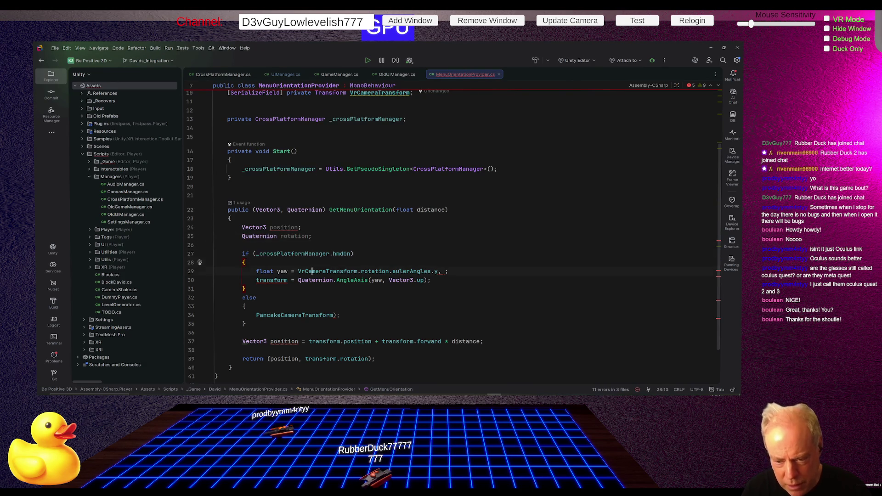
{"action": "key", "text": "Left"}
{"action": "key", "text": "Left"}
{"action": "key", "text": "Left"}
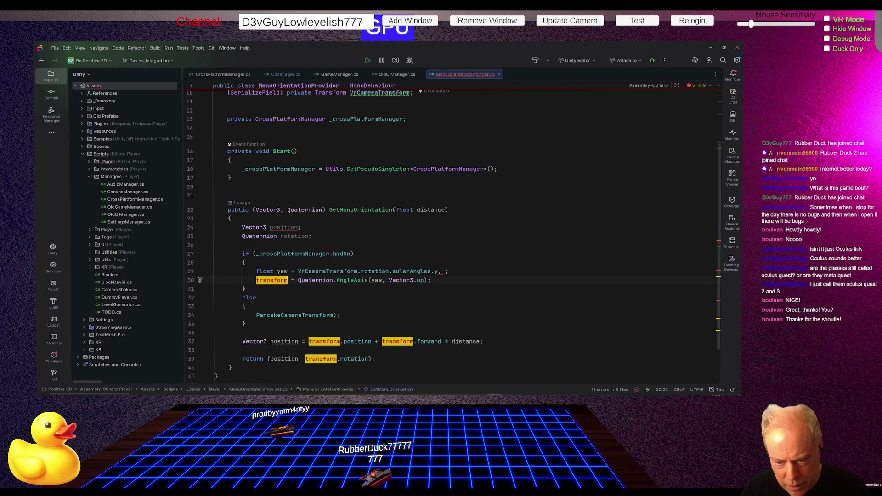
{"action": "key", "text": "ctrl+shift+Left"}
{"action": "type", "text": "rot"}
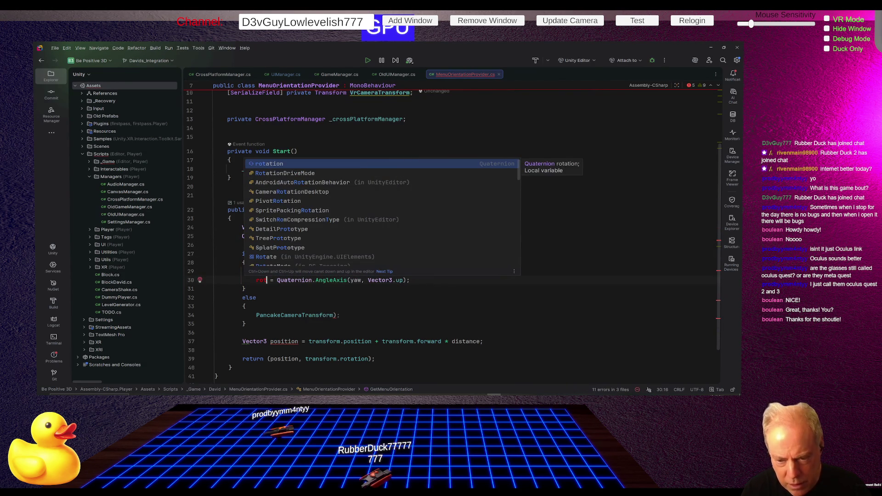
{"action": "key", "text": "Escape"}
{"action": "type", "text": "ation"}
- Write 'rotation = PancakeCameraTransform.rotation;' in the else branch
{"action": "key", "text": "Down"}
{"action": "key", "text": "Down"}
{"action": "key", "text": "Down"}
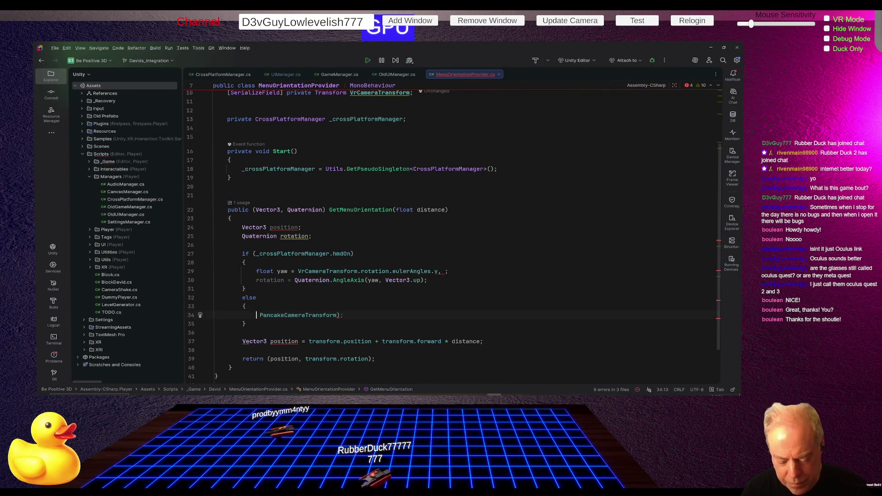
{"action": "type", "text": "rot"}
{"action": "key", "text": "Return"}
{"action": "type", "text": "="}
{"action": "key", "text": "End"}
{"action": "key", "text": "BackSpace"}
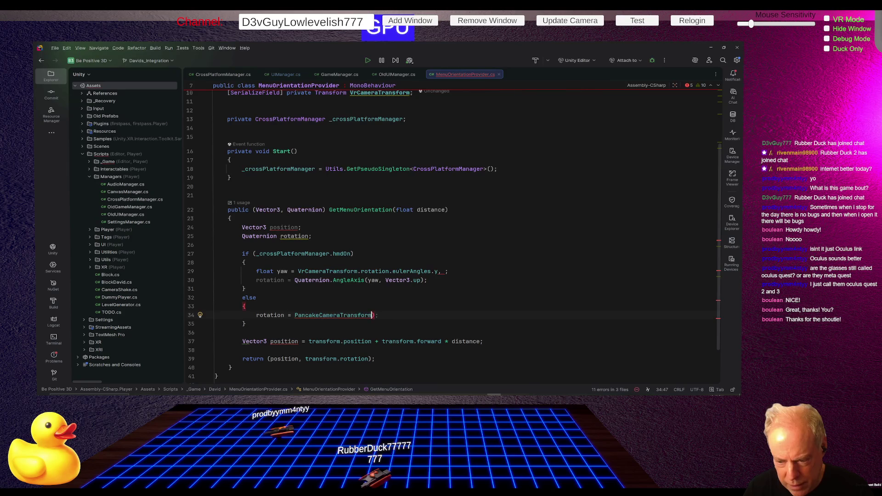
{"action": "type", "text": ".r"}
{"action": "key", "text": "Return"}
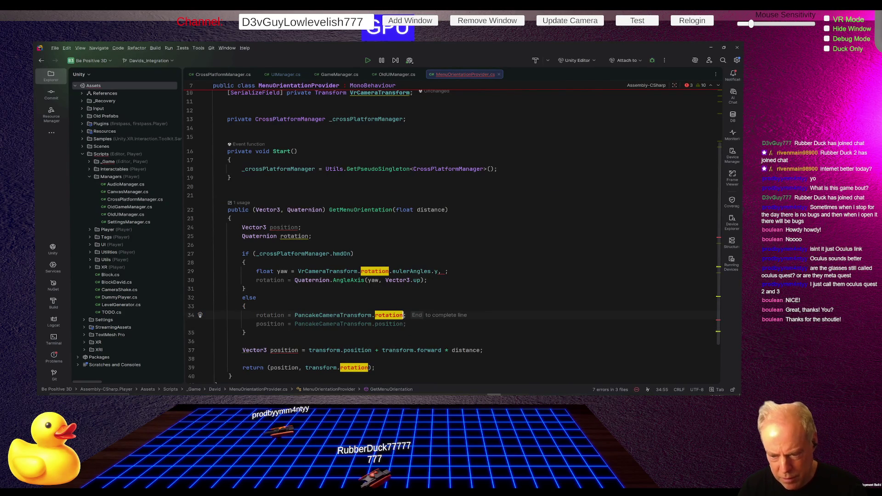
{"action": "type", "text": ";"}
{"action": "key", "text": "Down"}
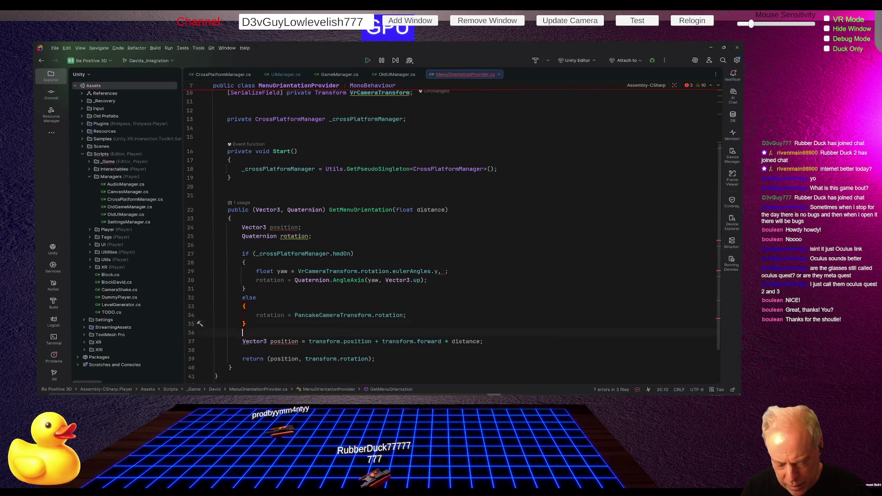
- Drop the Vector3 type on line 37 so position is reassigned from transform.position plus forward offset
{"action": "left_click", "coordinate": [403, 341]}
{"action": "key", "text": "Home"}
{"action": "key", "text": "ctrl+shift+Right"}
{"action": "key", "text": "Delete"}
{"action": "key", "text": "ctrl+shift+Right"}
{"action": "key", "text": "Left"}
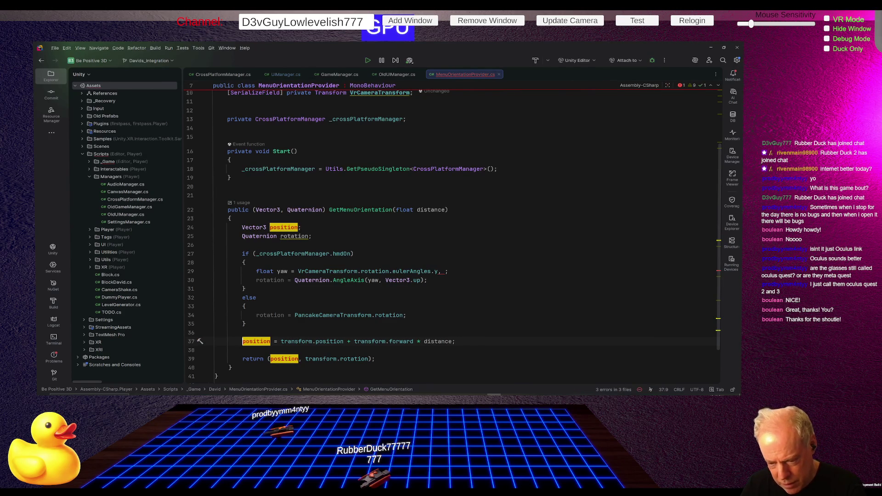
{"action": "left_click", "coordinate": [281, 342]}
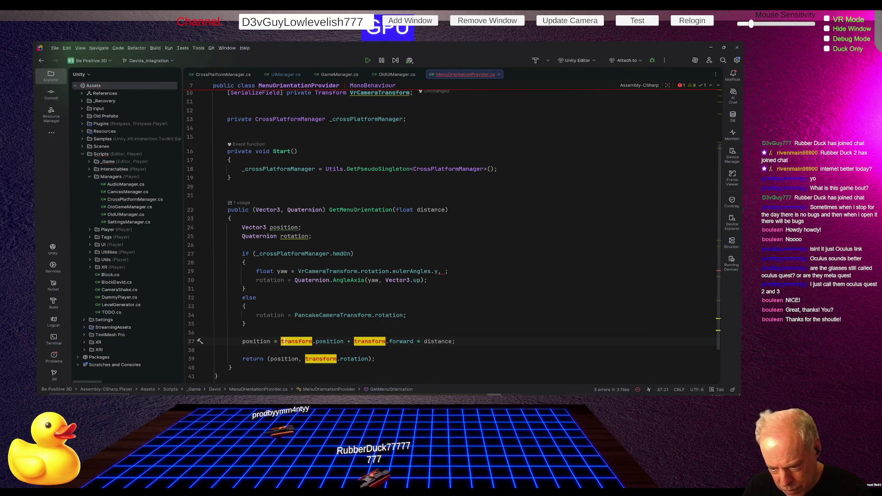
{"action": "left_click", "coordinate": [316, 342]}
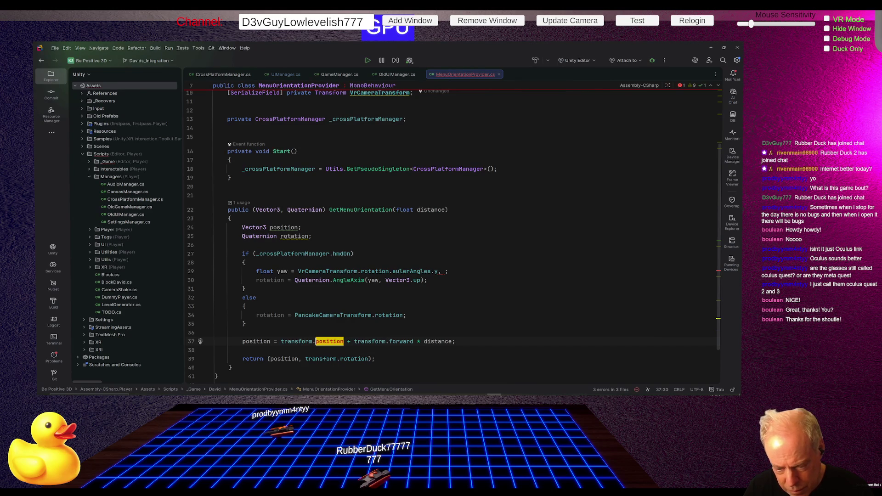
{"action": "left_click", "coordinate": [313, 341]}
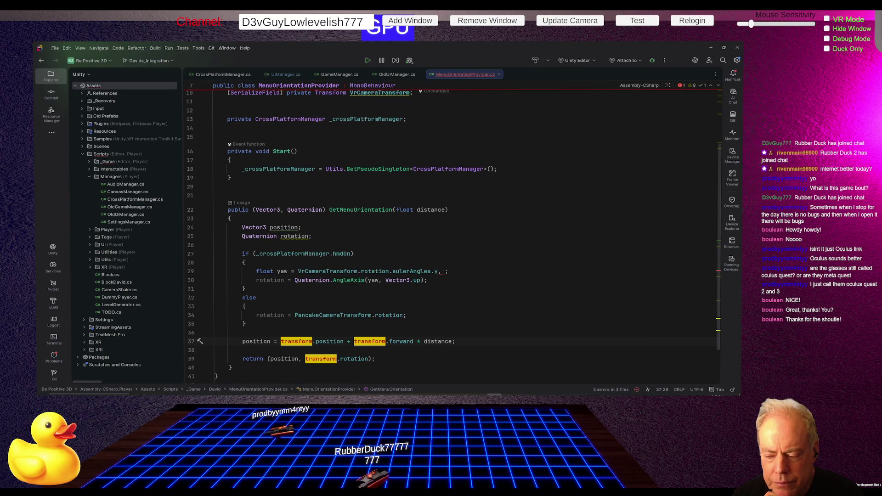
- Copy the position line into the headset branch as 'position = VrCameraTransform.position'
{"action": "key", "text": "Scroll_Lock"}
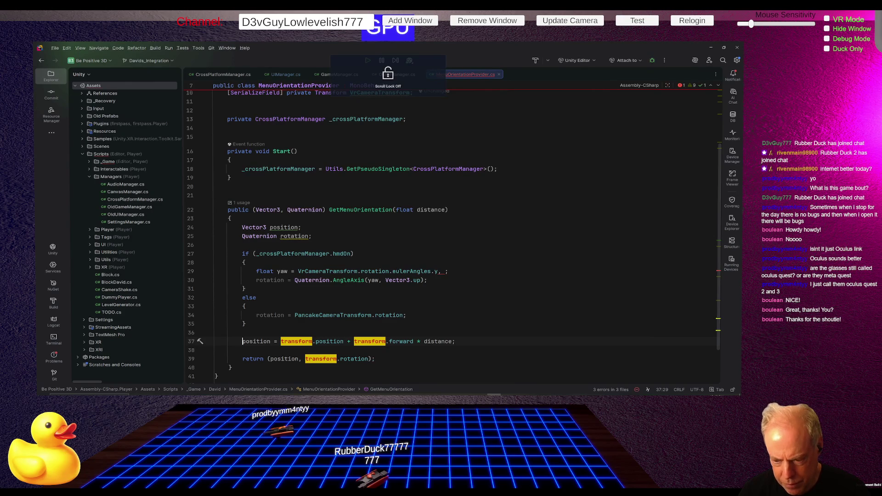
{"action": "key", "text": "Home"}
{"action": "key", "text": "shift+Down"}
{"action": "key", "text": "ctrl+c"}
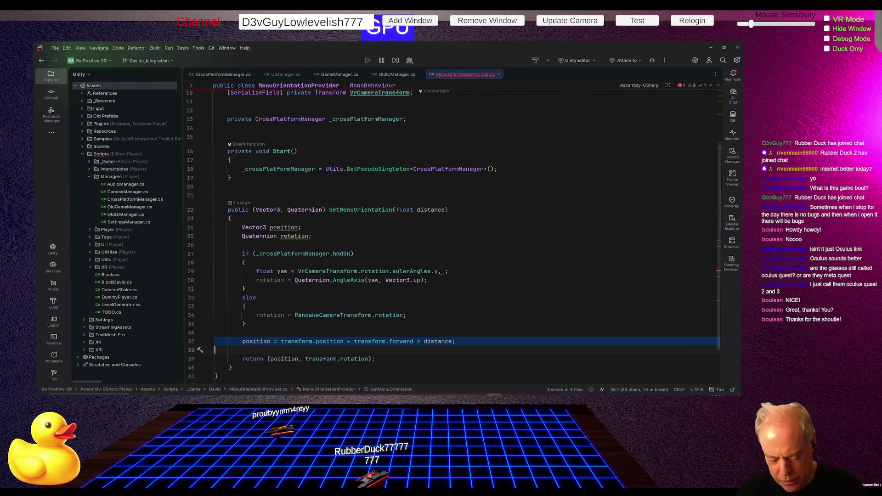
{"action": "key", "text": "Up"}
{"action": "key", "text": "Up"}
{"action": "key", "text": "Up"}
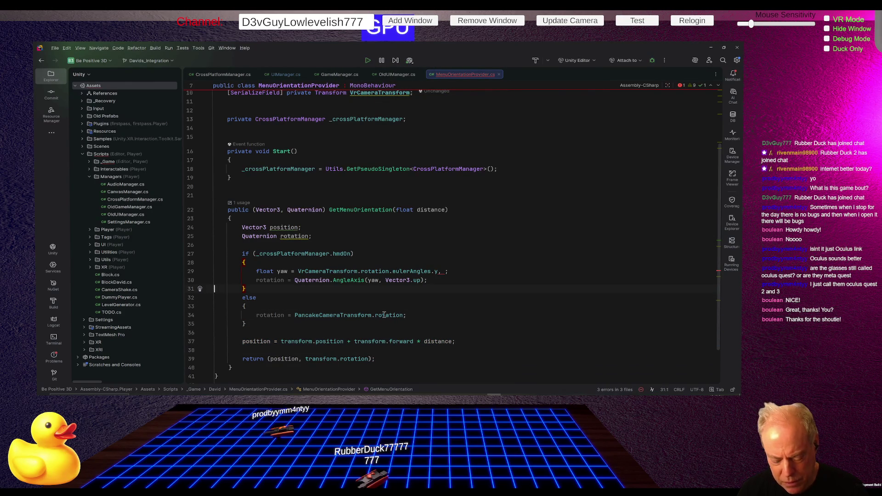
{"action": "key", "text": "ctrl+v"}
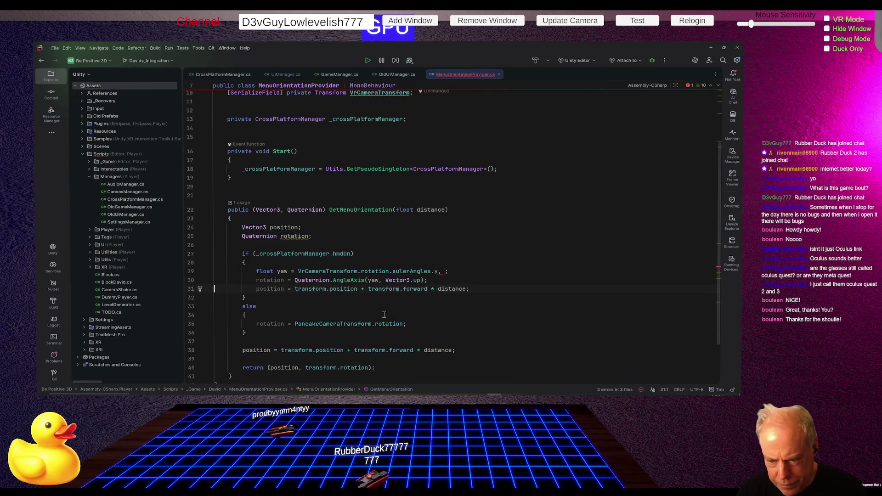
{"action": "key", "text": "Left"}
{"action": "key", "text": "ctrl+shift+Left"}
{"action": "key", "text": "ctrl+shift+Left"}
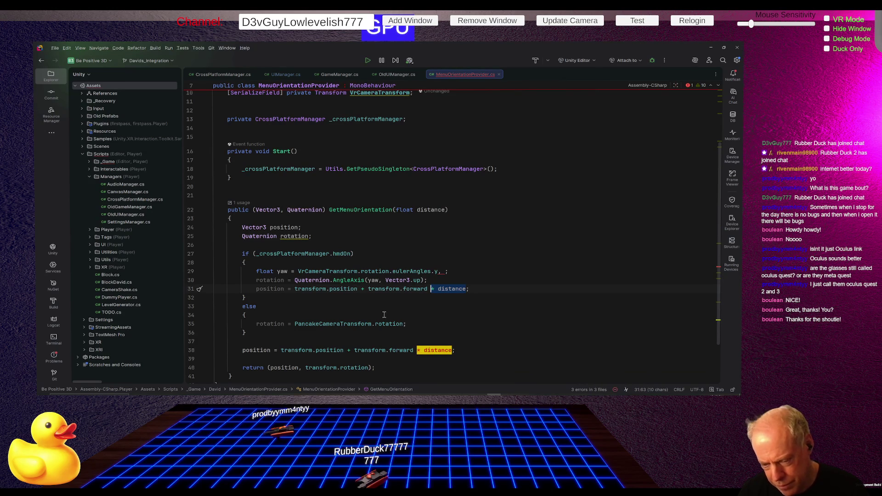
{"action": "key", "text": "ctrl+shift+Left"}
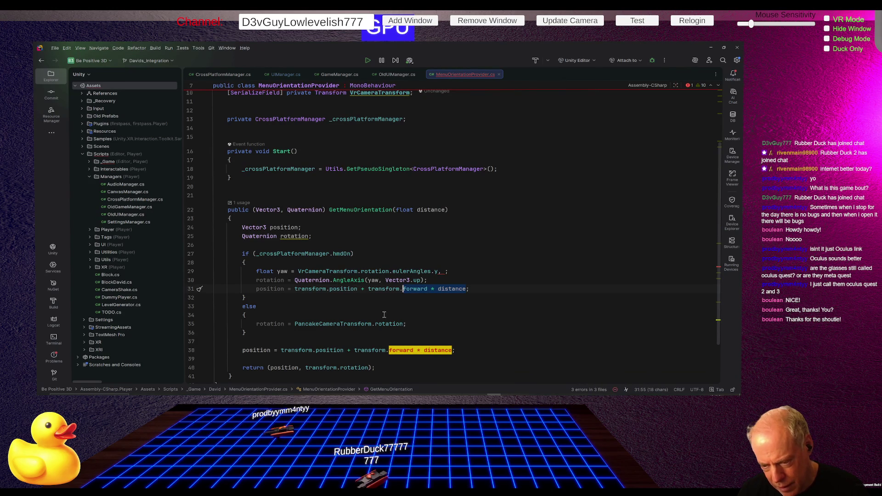
{"action": "key", "text": "ctrl+shift+Left"}
{"action": "key", "text": "ctrl+shift+Left"}
{"action": "key", "text": "ctrl+shift+Left"}
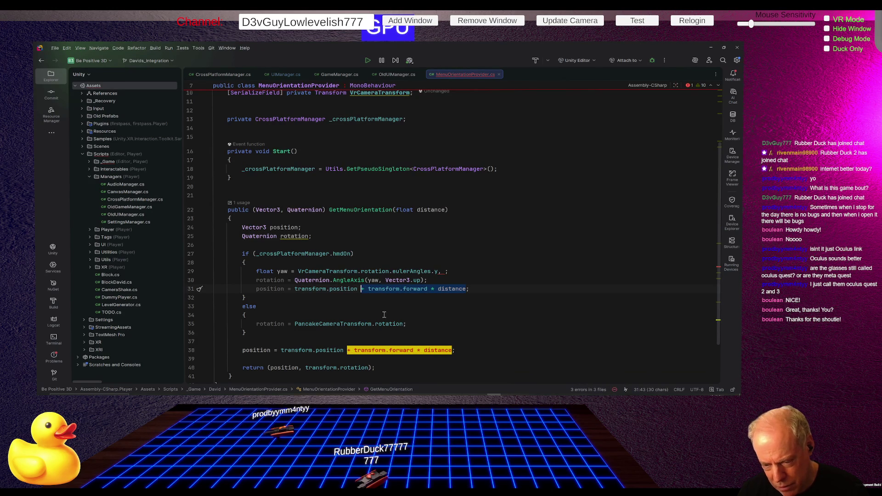
{"action": "key", "text": "ctrl+shift+Left"}
{"action": "key", "text": "ctrl+shift+Left"}
{"action": "key", "text": "ctrl+shift+Left"}
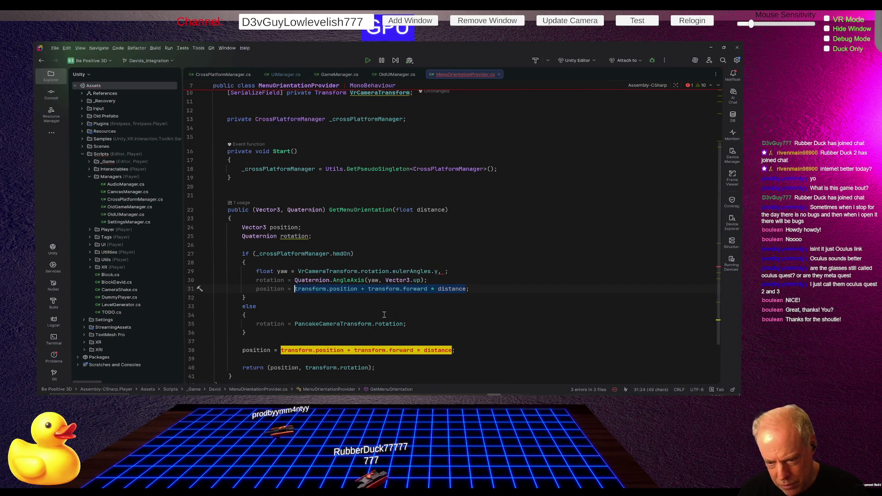
{"action": "type", "text": "Vr;"}
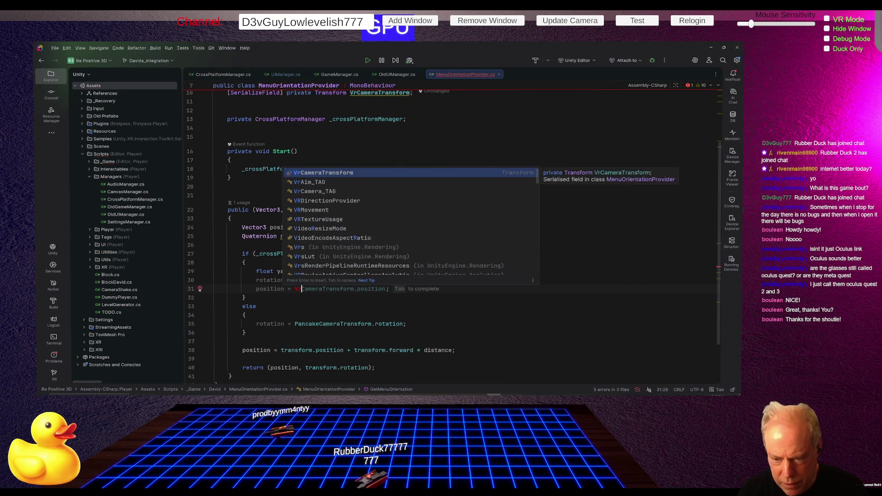
{"action": "key", "text": "Tab"}
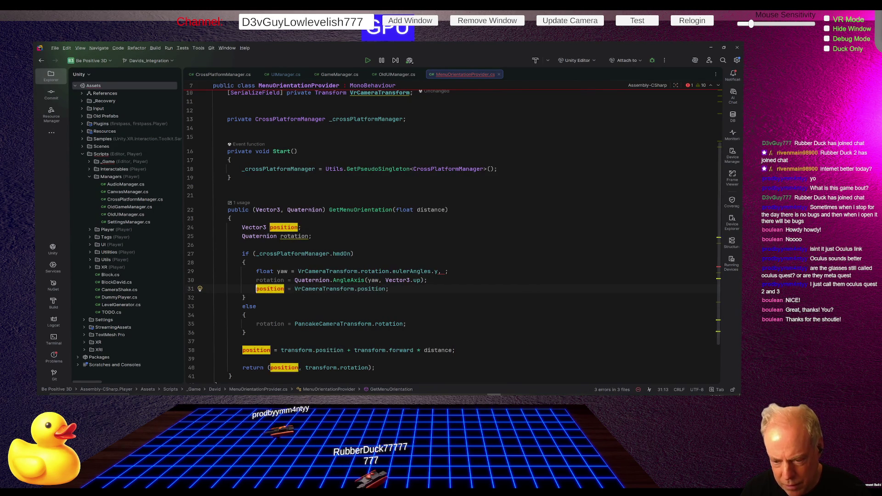
- Duplicate that line into the else block as 'position = PancakeCameraTransform.position'
{"action": "key", "text": "Home"}
{"action": "key", "text": "Home"}
{"action": "key", "text": "shift+Down"}
{"action": "key", "text": "ctrl+c"}
{"action": "key", "text": "Down"}
{"action": "key", "text": "Down"}
{"action": "key", "text": "Down"}
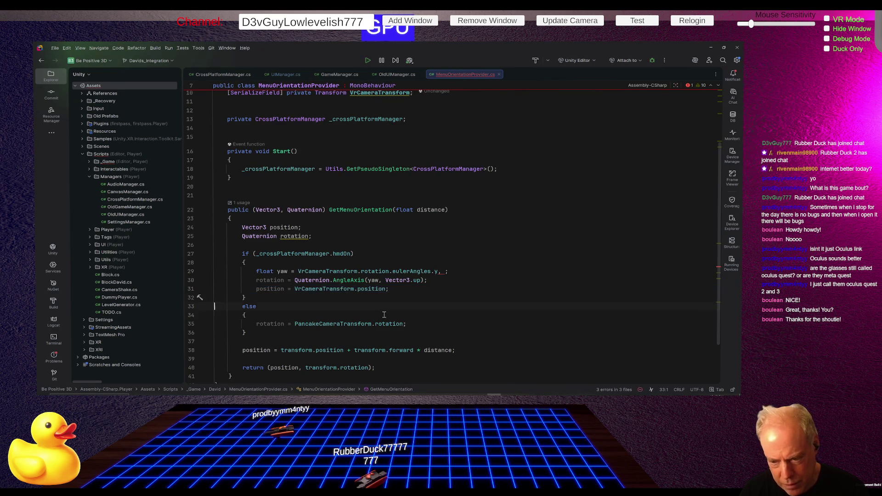
{"action": "key", "text": "ctrl+v"}
{"action": "key", "text": "Up"}
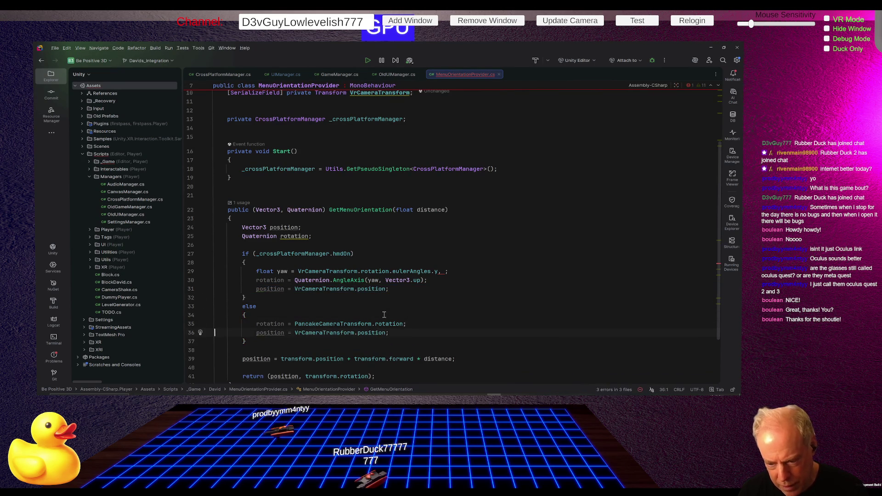
{"action": "key", "text": "ctrl+Right"}
{"action": "key", "text": "ctrl+Right"}
{"action": "key", "text": "ctrl+Right"}
{"action": "key", "text": "ctrl+w"}
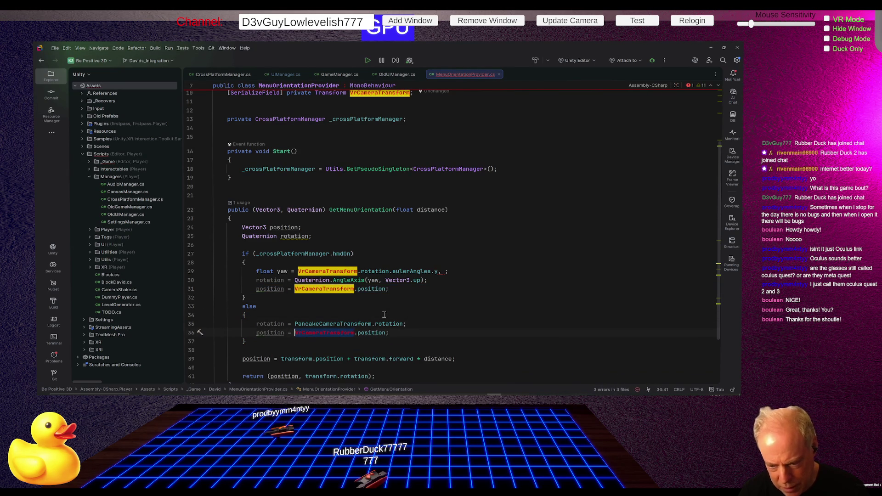
{"action": "type", "text": "pan"}
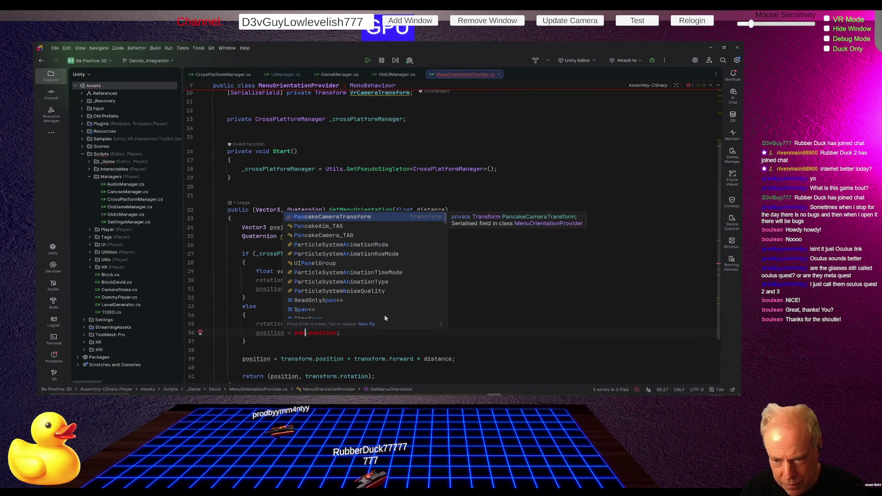
{"action": "key", "text": "Return"}
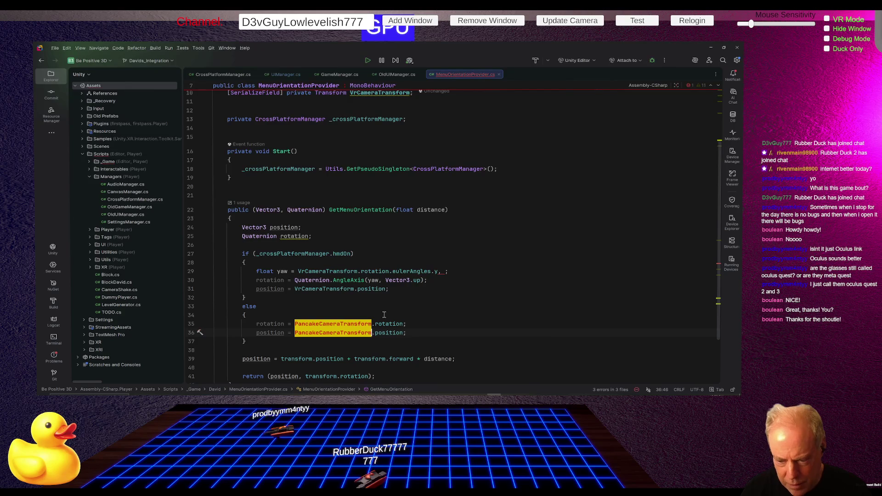
{"action": "key", "text": "Down"}
{"action": "key", "text": "Down"}
{"action": "key", "text": "Down"}
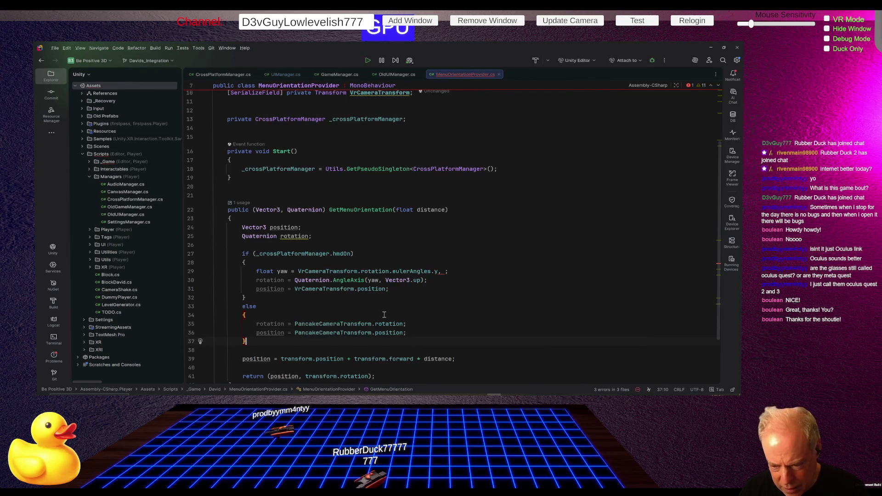
{"action": "key", "text": "ctrl+Left"}
{"action": "key", "text": "ctrl+Left"}
{"action": "key", "text": "ctrl+Left"}
{"action": "key", "text": "ctrl+Left"}
{"action": "key", "text": "ctrl+Left"}
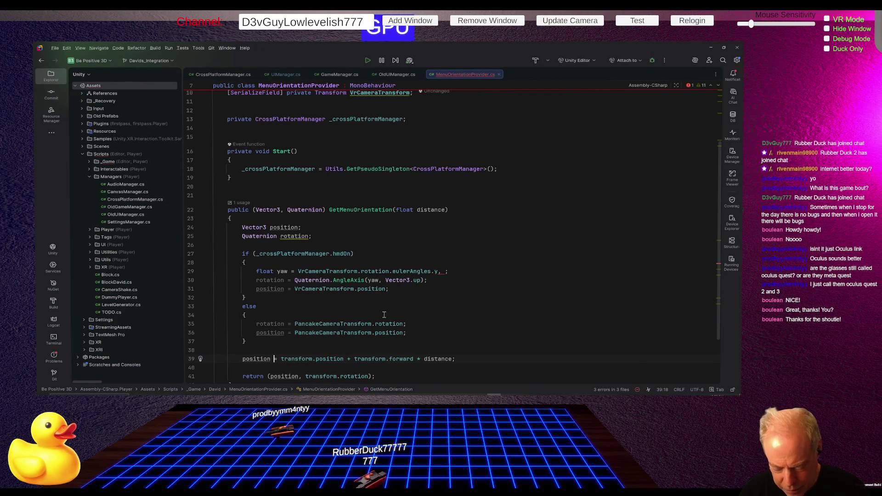
- Replace the transform.position term on line 39 with rotation, removing the old forward member
{"action": "type", "text": "+"}
{"action": "key", "text": "shift+Right"}
{"action": "key", "text": "shift+Right"}
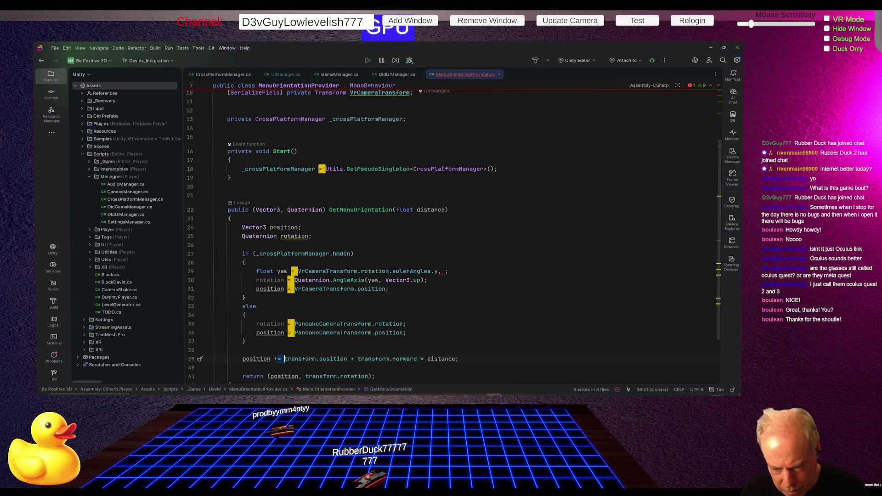
{"action": "key", "text": "ctrl+shift+Right"}
{"action": "key", "text": "ctrl+shift+Right"}
{"action": "key", "text": "ctrl+shift+Right"}
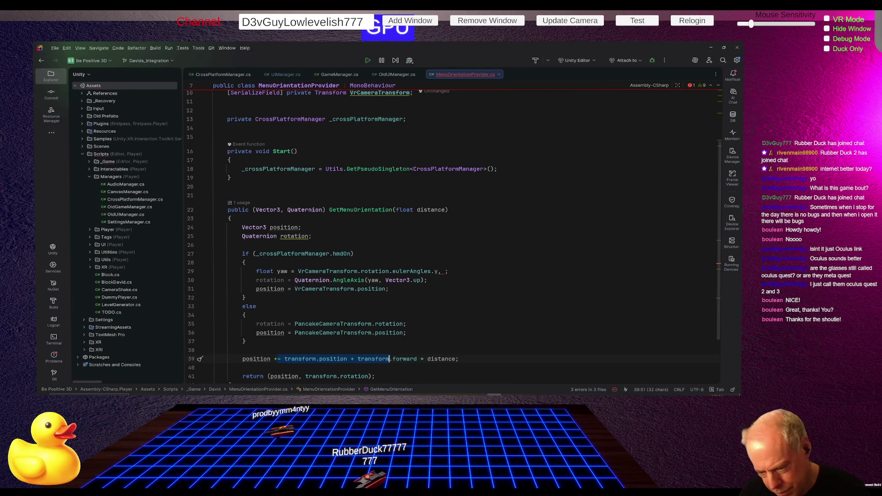
{"action": "type", "text": "rota"}
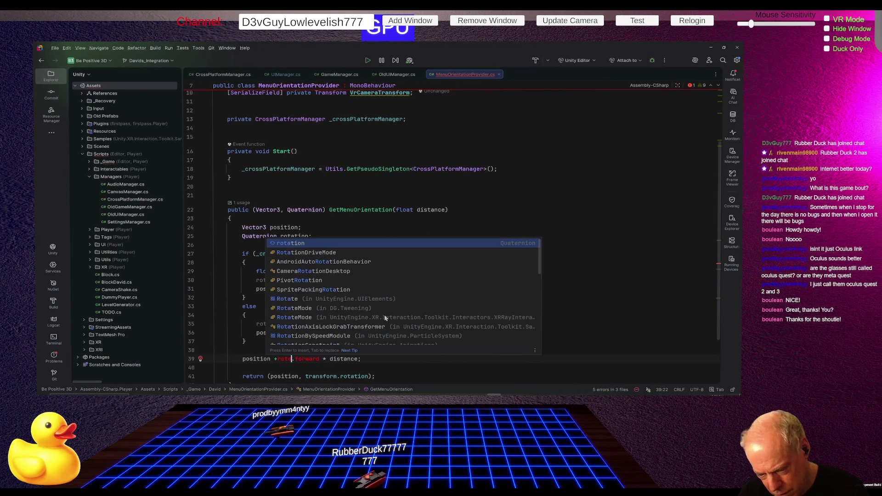
{"action": "key", "text": "Return"}
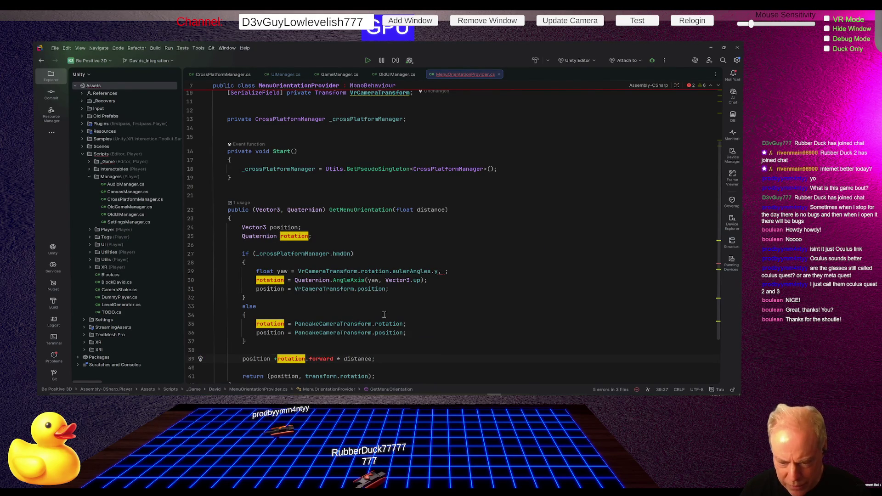
{"action": "key", "text": "End"}
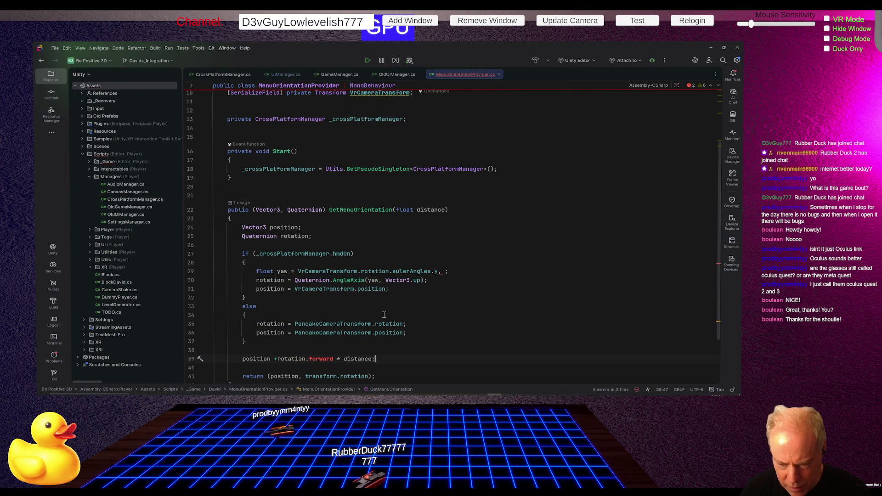
{"action": "key", "text": "ctrl+Left"}
{"action": "key", "text": "ctrl+Left"}
{"action": "key", "text": "Left"}
{"action": "key", "text": "ctrl+w"}
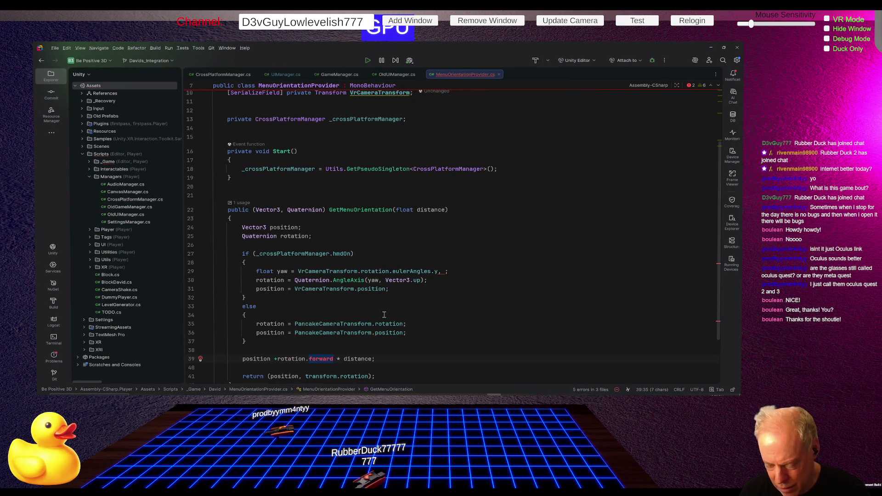
{"action": "key", "text": "BackSpace"}
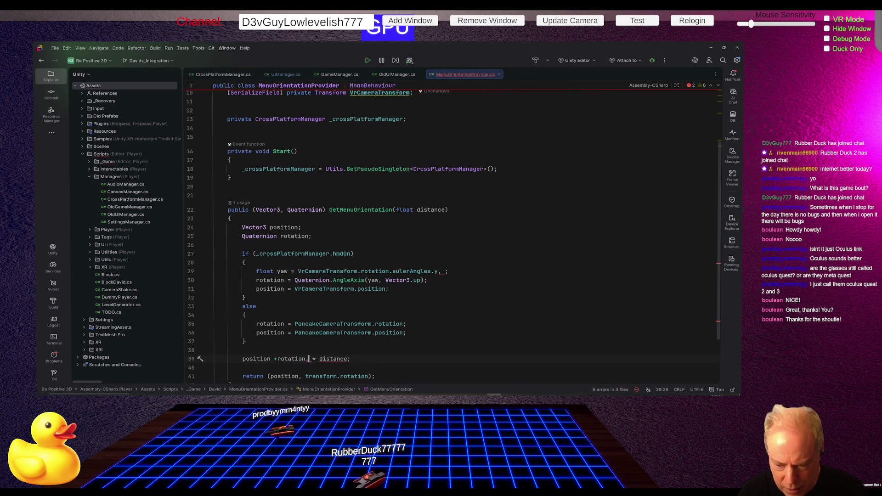
{"action": "key", "text": "BackSpace"}
{"action": "key", "text": "ctrl+Left"}
{"action": "key", "text": "ctrl+space"}
{"action": "key", "text": "Escape"}
{"action": "key", "text": "Right"}
{"action": "key", "text": "Right"}
{"action": "key", "text": "Right"}
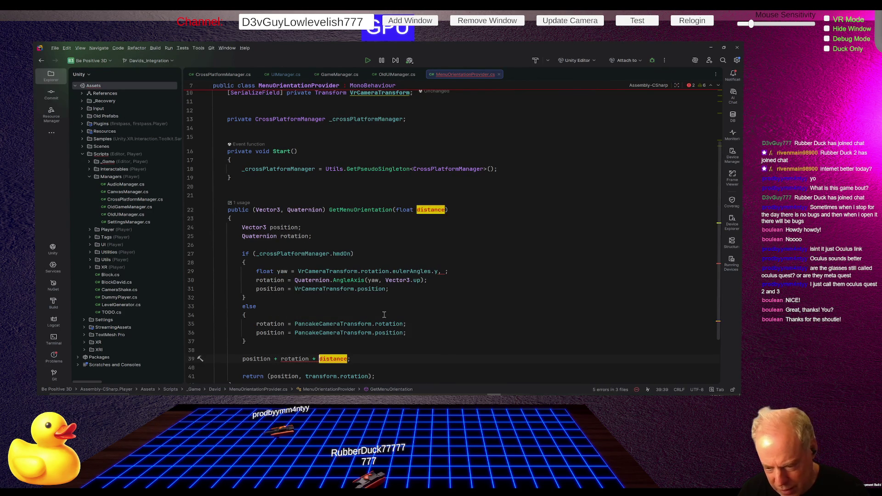
{"action": "key", "text": "Left"}
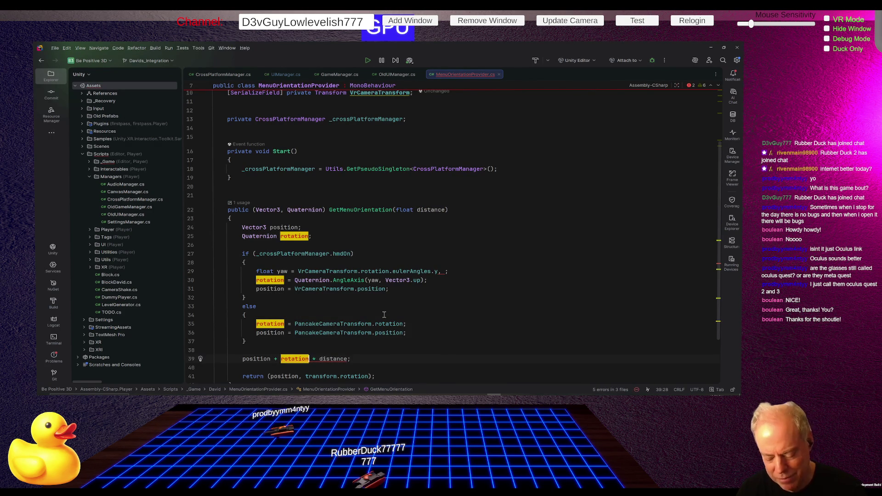
- Append '* Vector3.forward' after rotation and change '=' to '+=' on line 39
{"action": "type", "text": "*"}
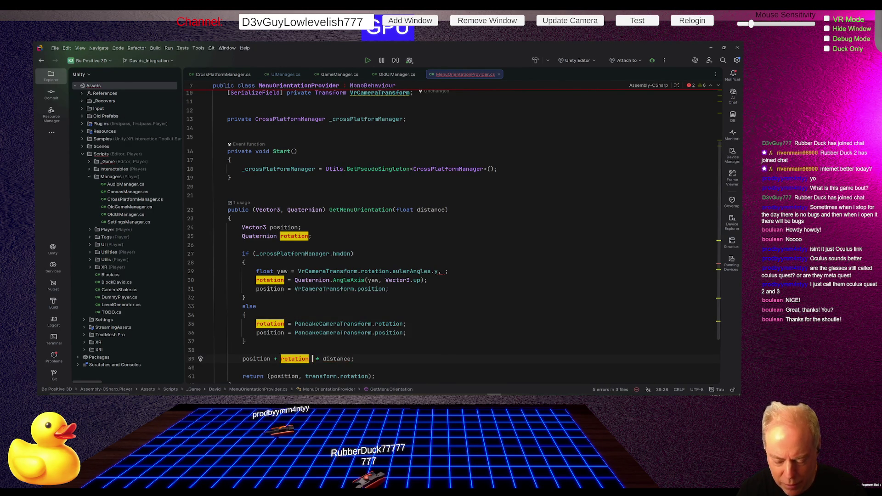
{"action": "type", "text": " Vec *"}
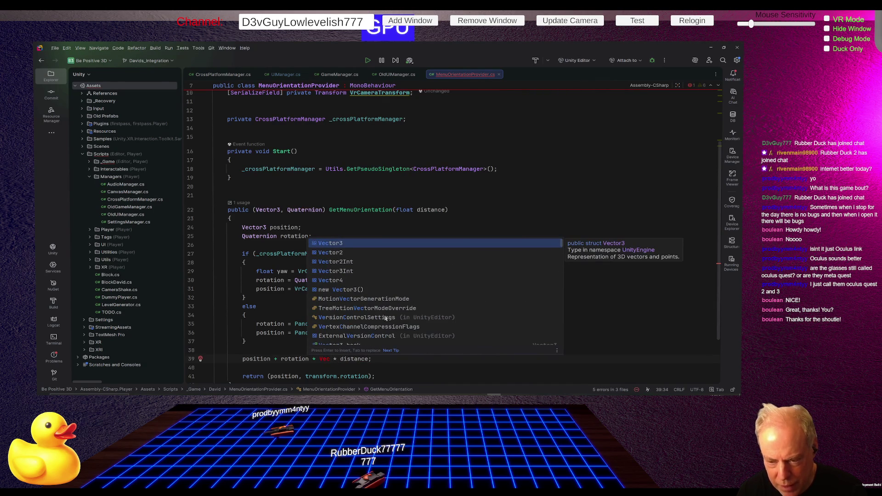
{"action": "key", "text": "Return"}
{"action": "type", "text": "."}
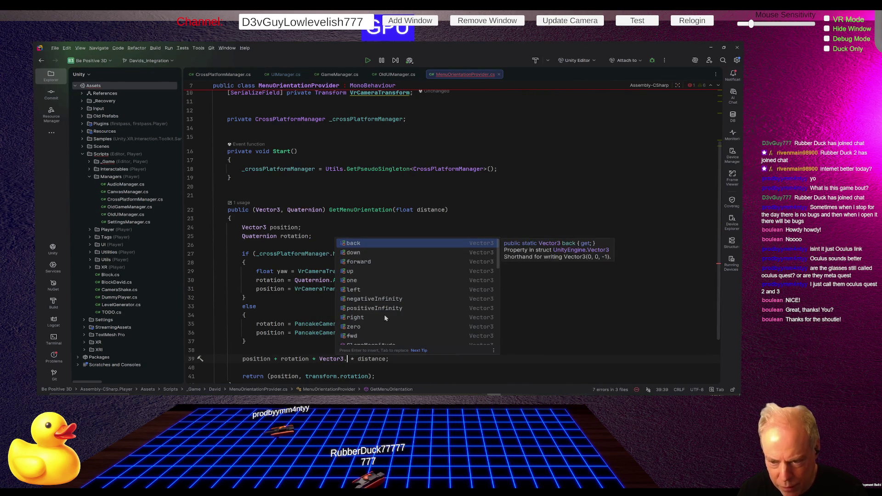
{"action": "key", "text": "Down"}
{"action": "key", "text": "Down"}
{"action": "key", "text": "Return"}
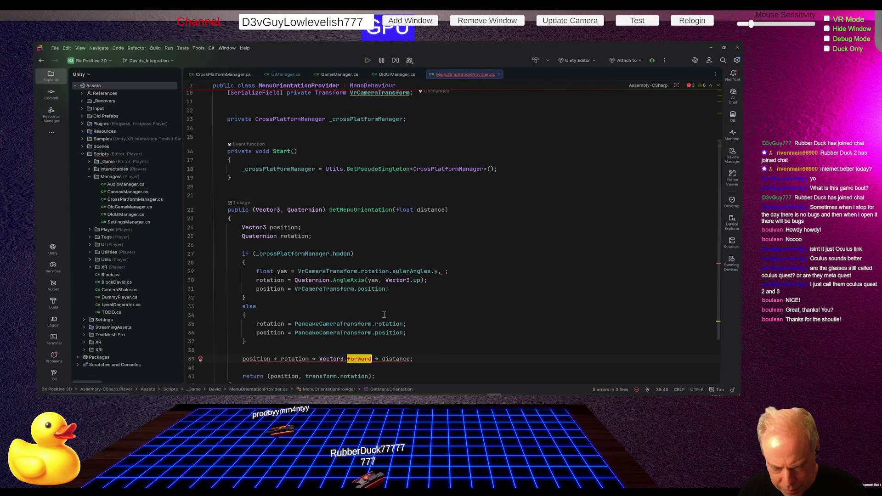
{"action": "key", "text": "ctrl+Right"}
{"action": "type", "text": "+"}
{"action": "left_click", "coordinate": [215, 367]}
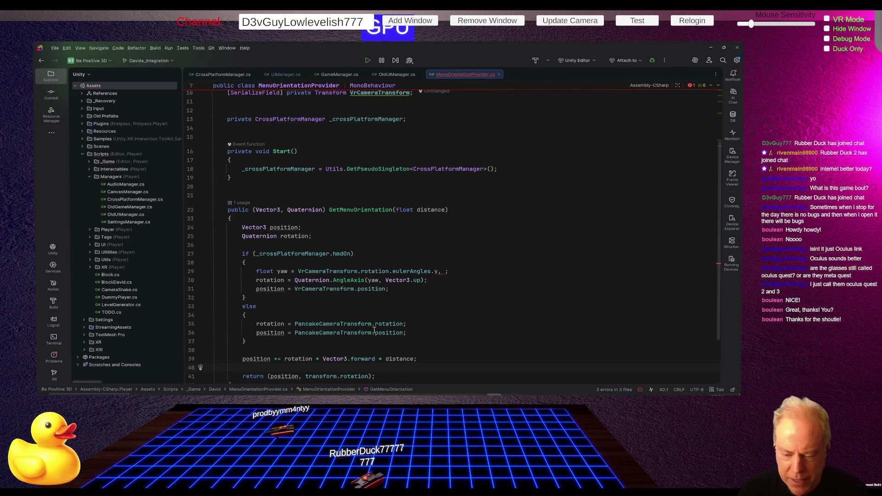
- Prefix line 39 with Vector3 and rename position to position2 there and in the return
{"action": "left_click", "coordinate": [265, 333]}
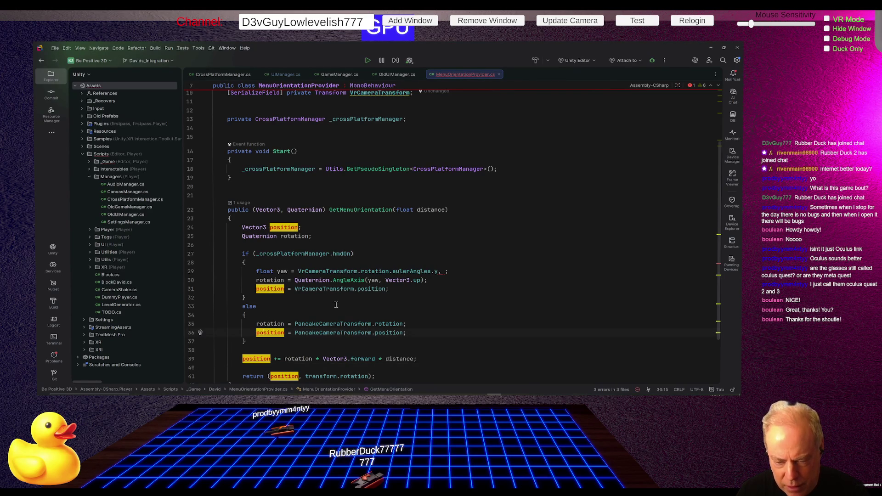
{"action": "left_click", "coordinate": [270, 289]}
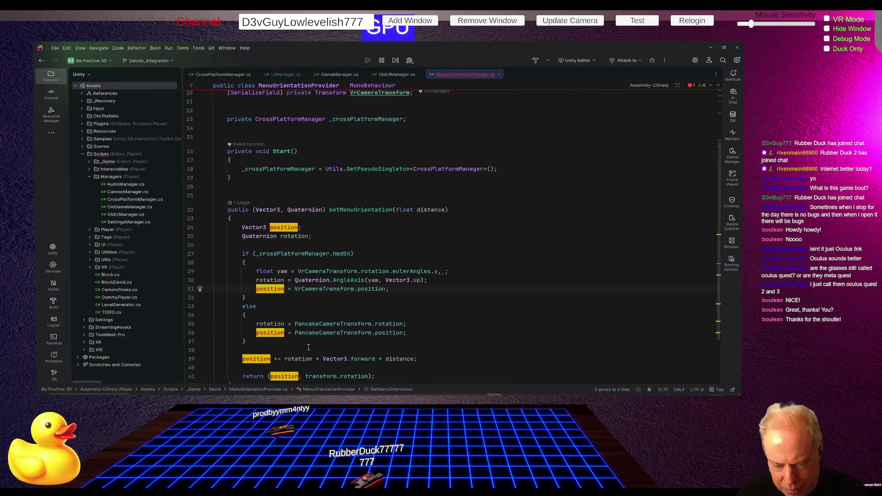
{"action": "key", "text": "Down"}
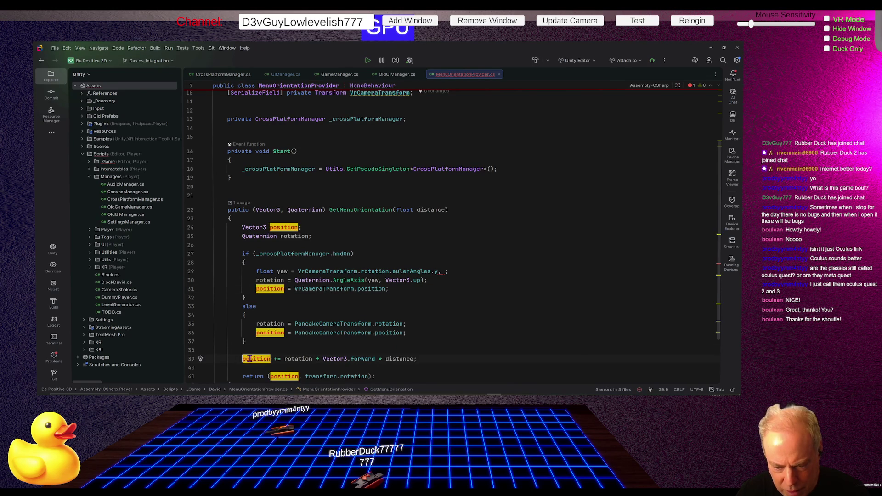
{"action": "type", "text": "Vector"}
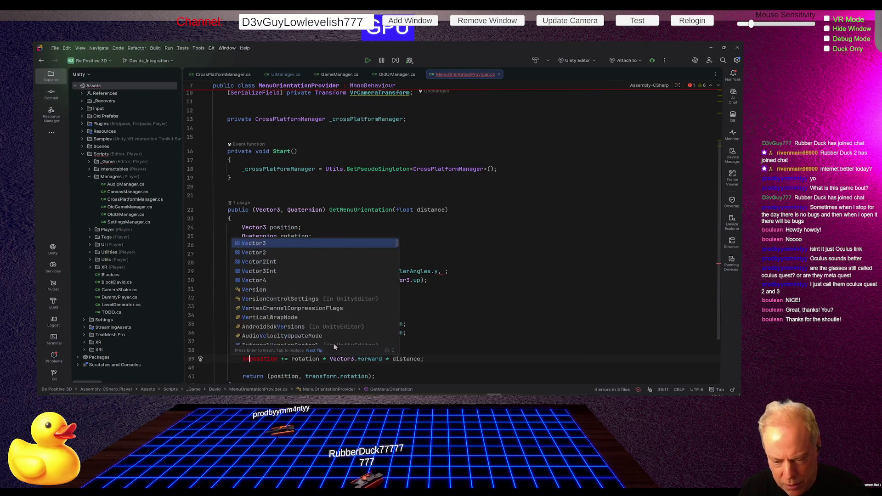
{"action": "type", "text": "3"}
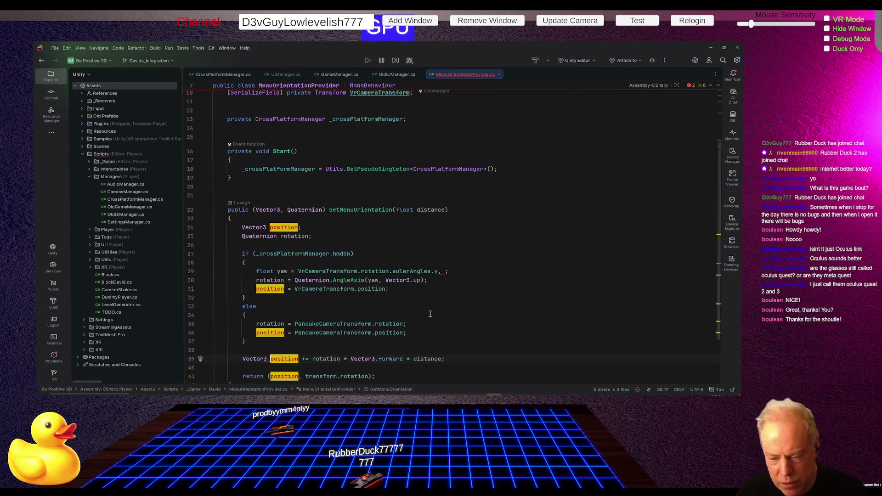
{"action": "scroll", "coordinate": [368, 311], "scroll_direction": "down", "scroll_amount": 2}
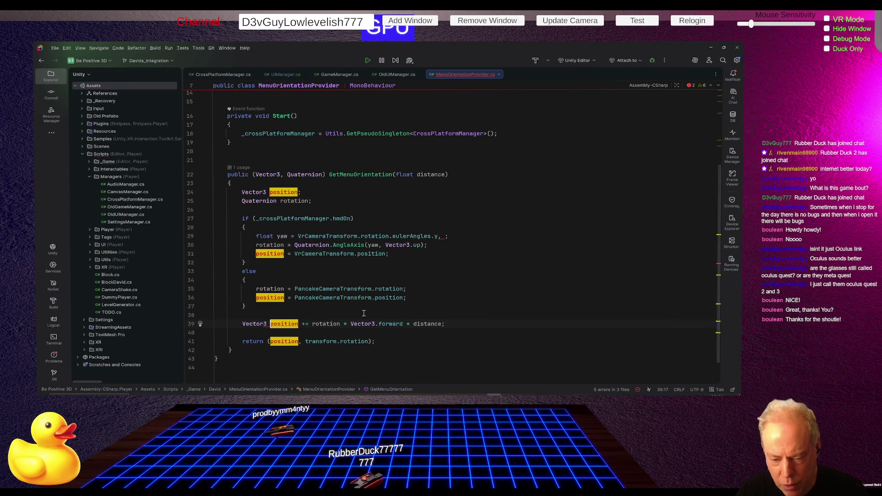
{"action": "left_click", "coordinate": [359, 314]}
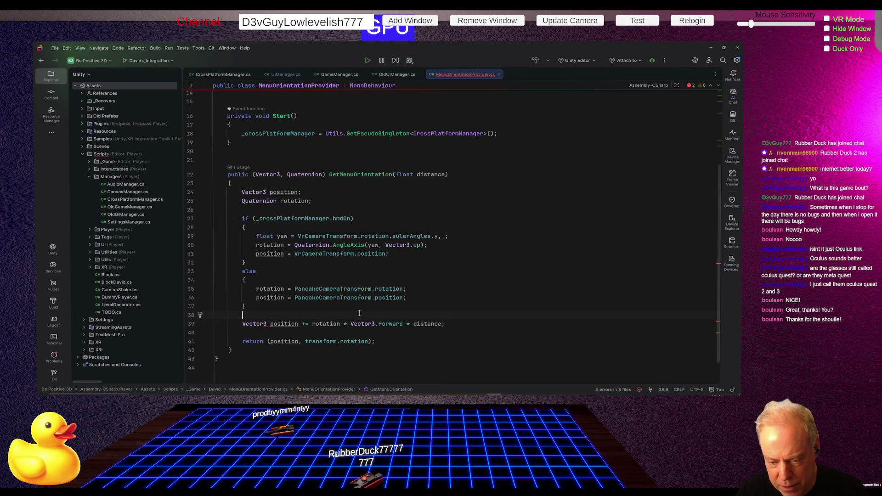
{"action": "left_click", "coordinate": [298, 324]}
{"action": "type", "text": "2"}
{"action": "left_click", "coordinate": [300, 341]}
{"action": "type", "text": "2"}
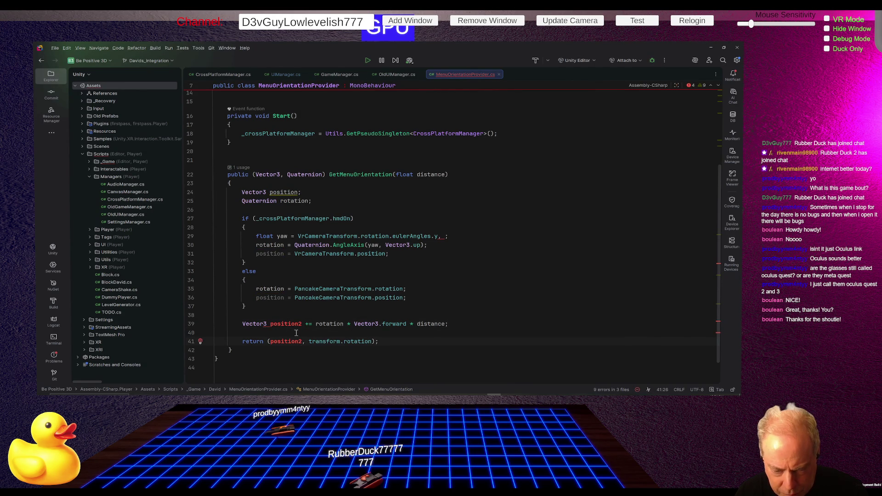
{"action": "left_click", "coordinate": [303, 315]}
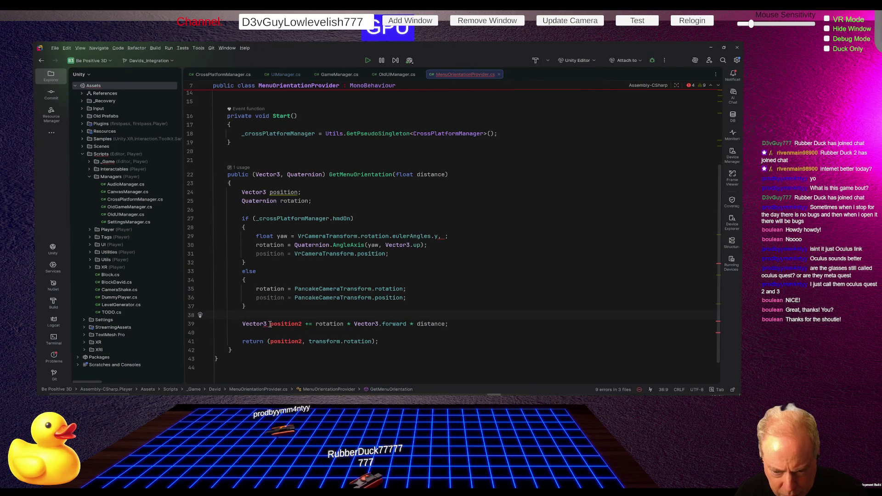
- Replace 'position2 +=' on line 39 with a new 'menuPosition =' declaration
{"action": "mouse_move", "coordinate": [266, 325]}
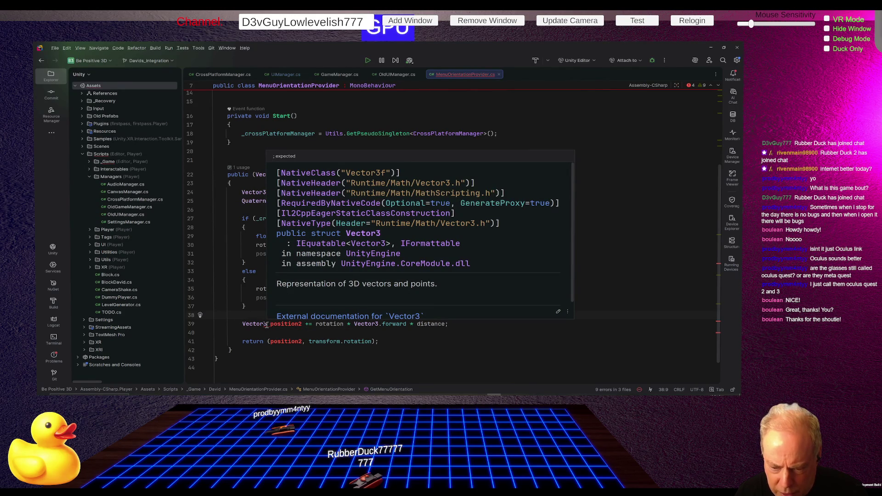
{"action": "left_click", "coordinate": [300, 366]}
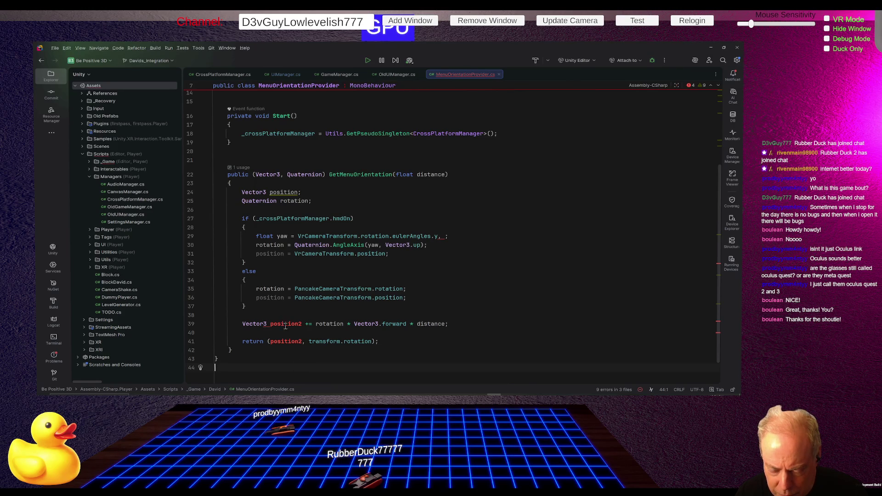
{"action": "mouse_move", "coordinate": [283, 325]}
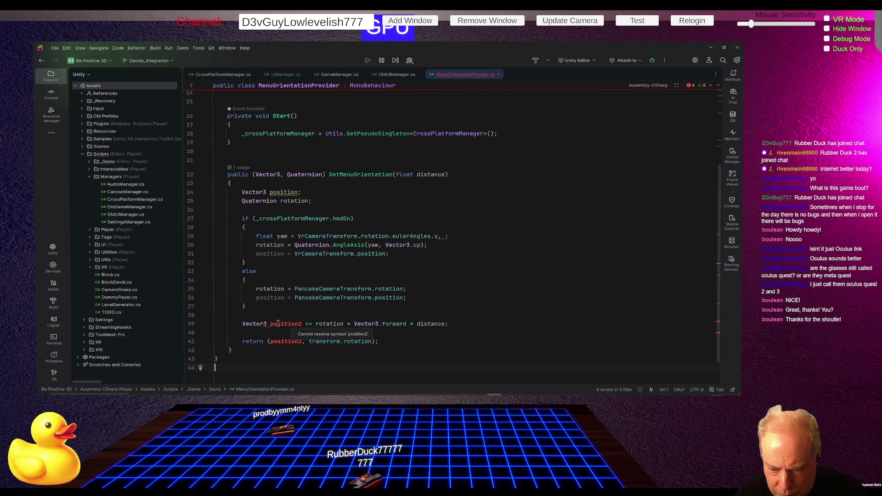
{"action": "double_click", "coordinate": [279, 324]}
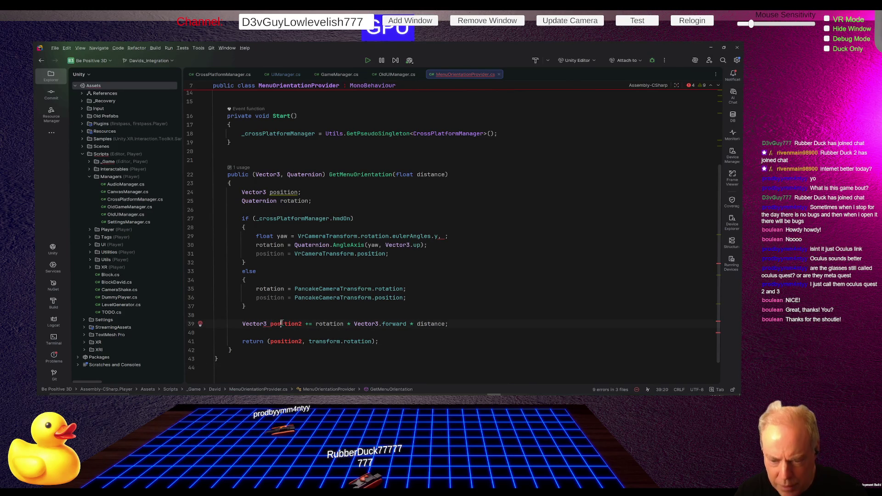
{"action": "key", "text": "BackSpace"}
{"action": "key", "text": "Delete"}
{"action": "key", "text": "Delete"}
{"action": "key", "text": "Delete"}
{"action": "key", "text": "BackSpace"}
{"action": "type", "text": "sd f"}
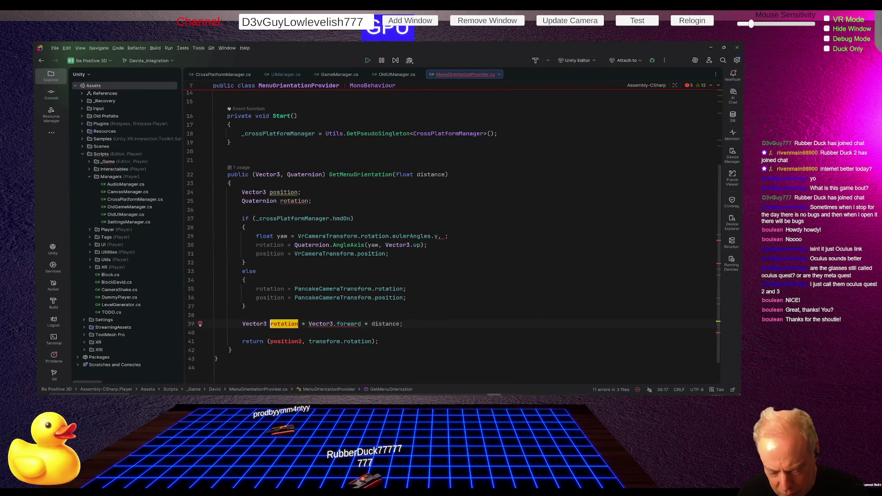
{"action": "key", "text": "Escape"}
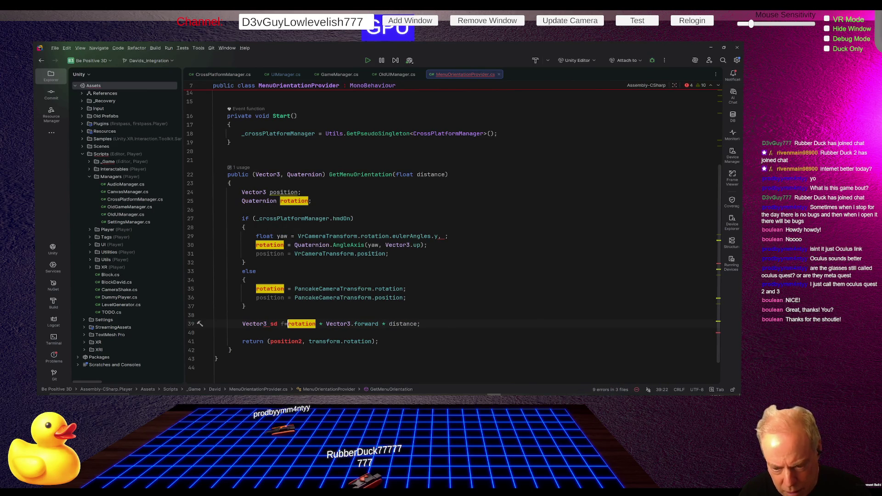
{"action": "type", "text": "="}
{"action": "key", "text": "Left"}
{"action": "key", "text": "Left"}
{"action": "key", "text": "BackSpace"}
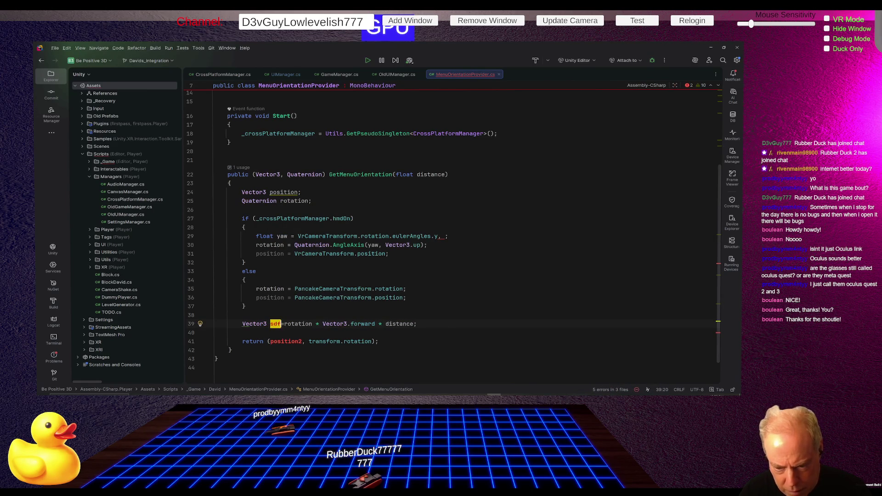
{"action": "key", "text": "BackSpace"}
{"action": "key", "text": "BackSpace"}
{"action": "key", "text": "Delete"}
{"action": "key", "text": "Delete"}
{"action": "type", "text": "Men="}
{"action": "key", "text": "BackSpace"}
{"action": "key", "text": "BackSpace"}
{"action": "key", "text": "BackSpace"}
{"action": "type", "text": "menu=Position"}
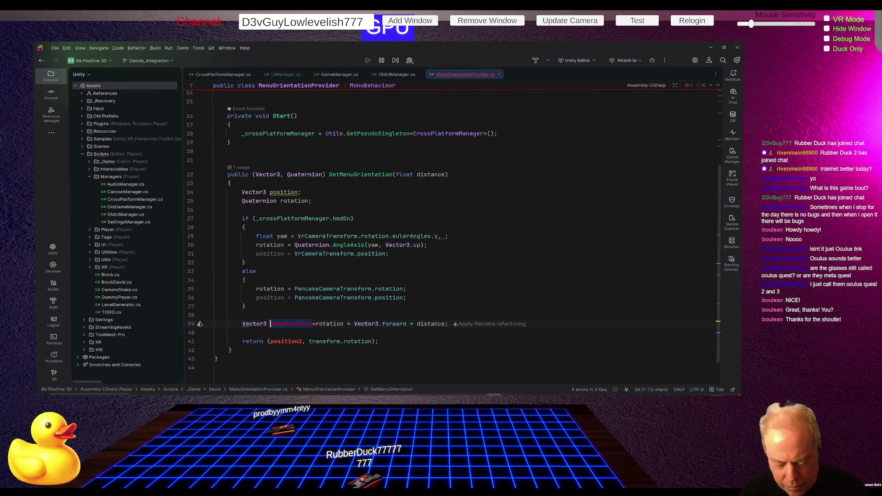
- Return menuPosition instead of position2 and end line 39 with a semicolon
{"action": "key", "text": "Down"}
{"action": "key", "text": "Down"}
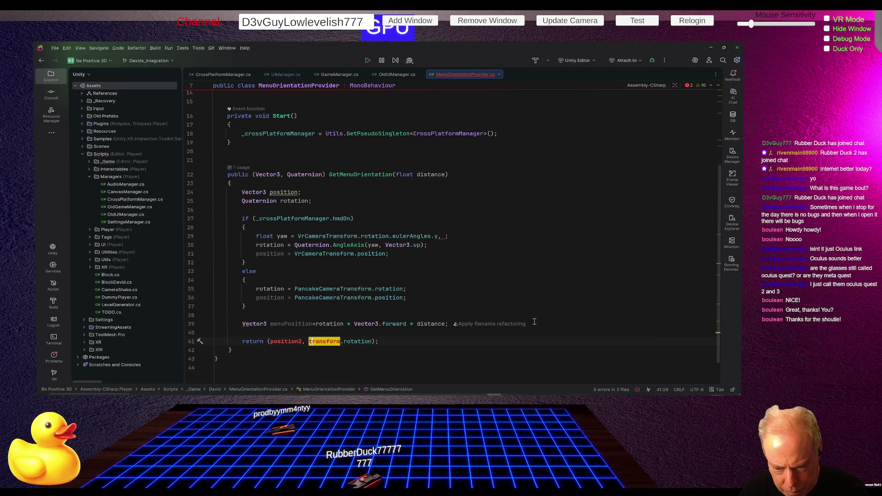
{"action": "key", "text": "ctrl+shift+Left"}
{"action": "type", "text": "menuPosition"}
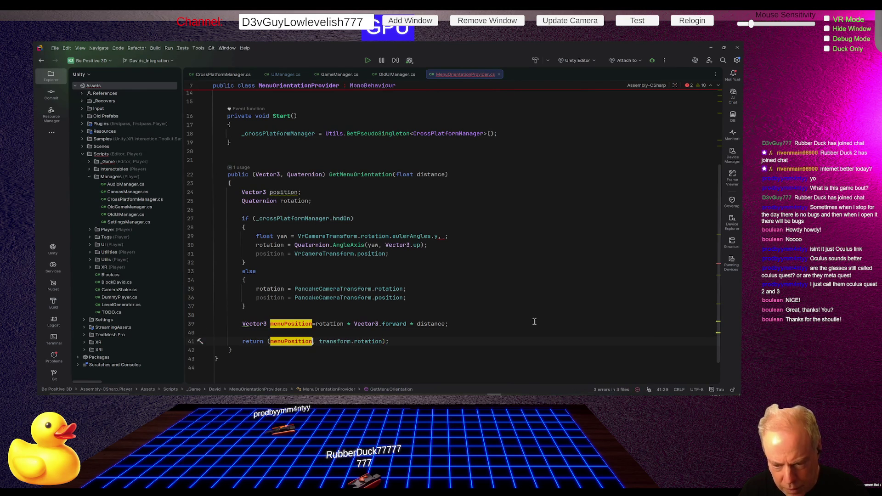
{"action": "key", "text": "Up"}
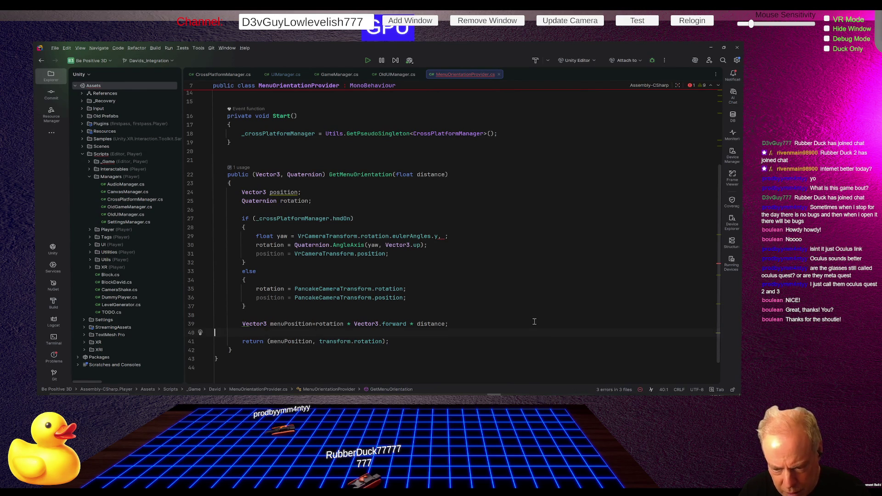
{"action": "left_click", "coordinate": [466, 326]}
{"action": "type", "text": ";"}
{"action": "key", "text": "Up"}
{"action": "left_click", "coordinate": [407, 298]}
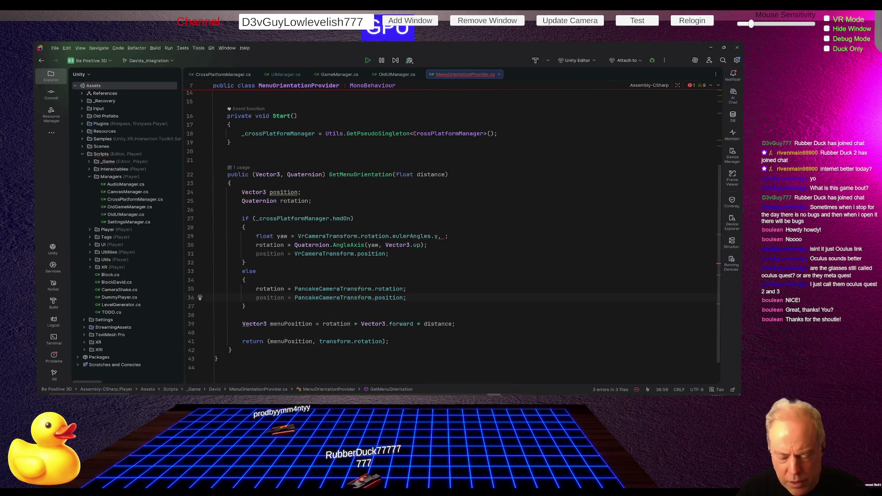
- Rename the position local to camPosition
{"action": "left_click", "coordinate": [272, 255]}
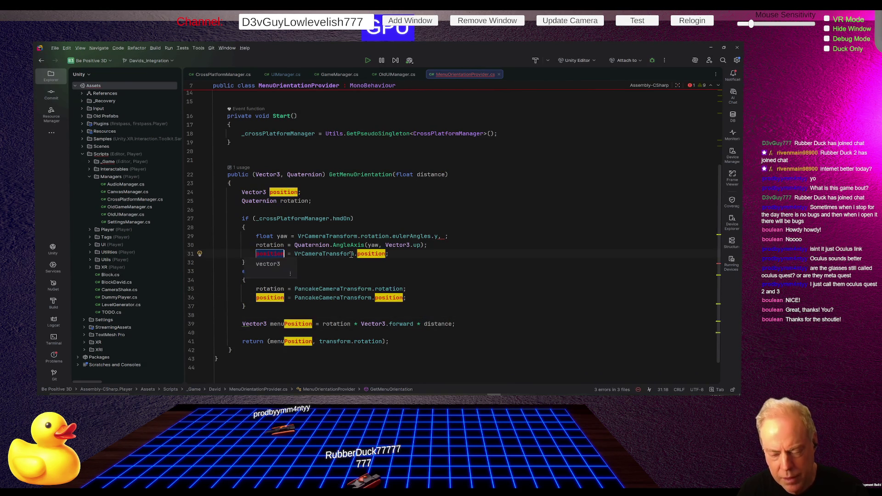
{"action": "key", "text": "Escape"}
{"action": "type", "text": "cam"}
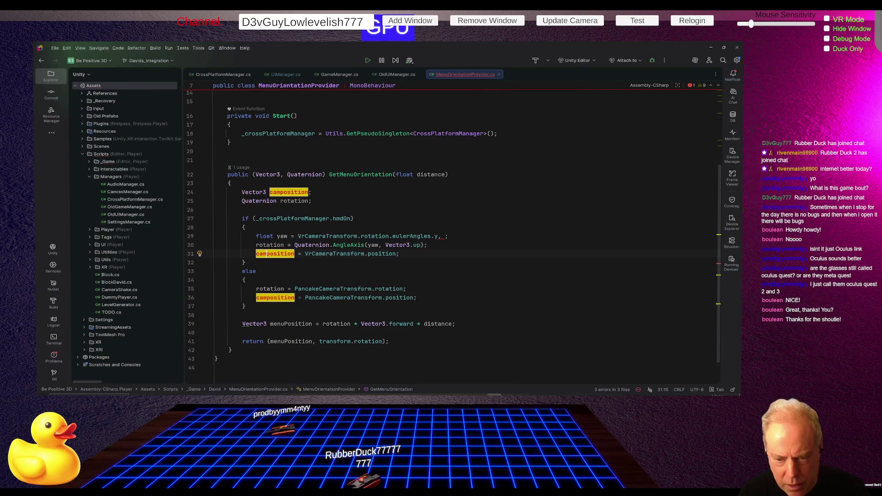
{"action": "key", "text": "Delete"}
{"action": "type", "text": "P"}
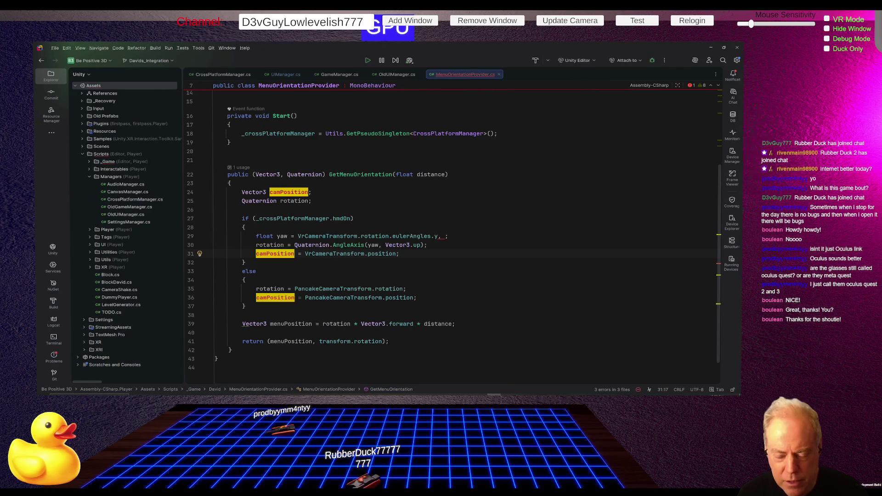
- Rename the rotation local to camRotation with Shift+F6
{"action": "key", "text": "Up"}
{"action": "key", "text": "shift+F6"}
{"action": "key", "text": "Home"}
{"action": "type", "text": "cam"}
{"action": "key", "text": "Return"}
{"action": "type", "text": "R"}
{"action": "key", "text": "Delete"}
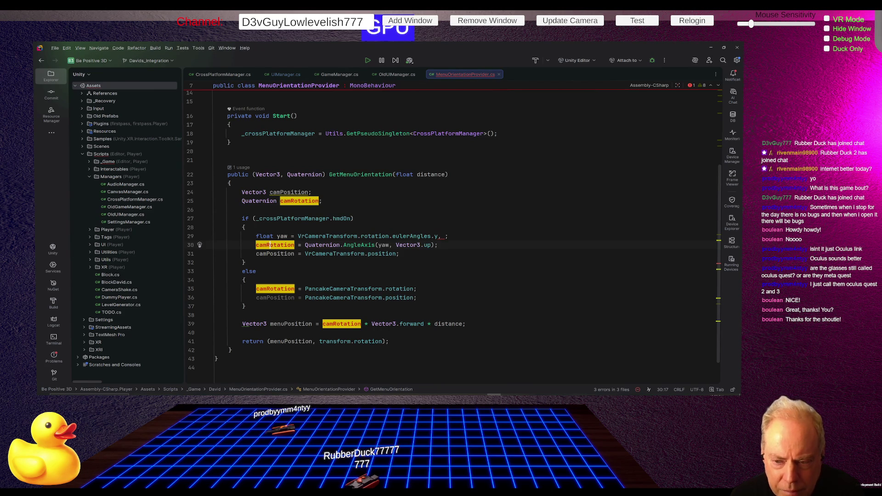
{"action": "left_click", "coordinate": [311, 192]}
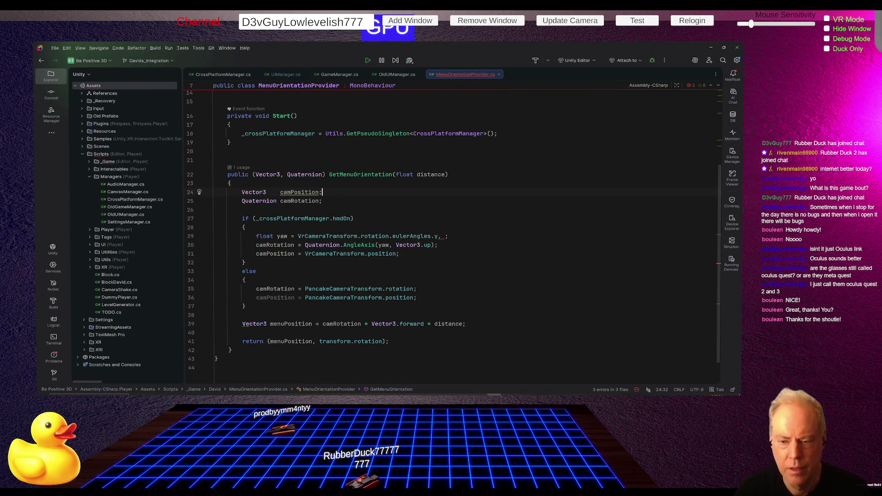
{"action": "key", "text": "Down"}
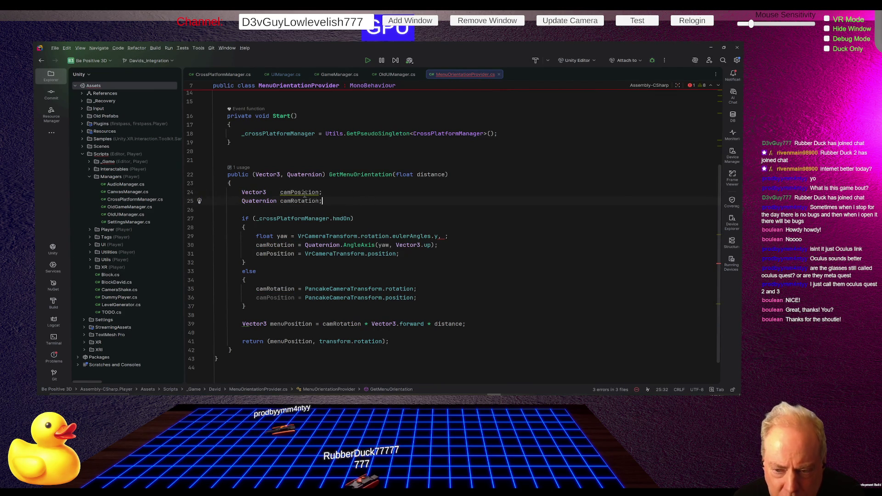
- Insert 'camPosition +' before camRotation in the menuPosition expression
{"action": "mouse_move", "coordinate": [298, 193]}
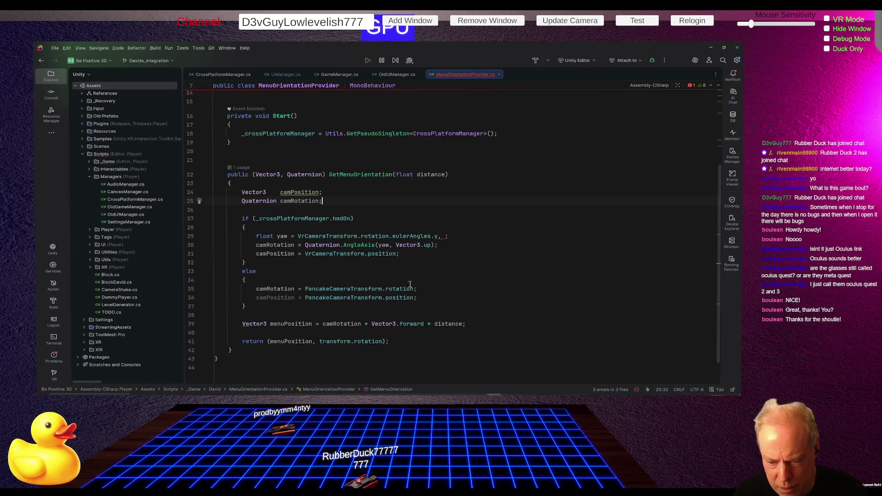
{"action": "mouse_move", "coordinate": [344, 325]}
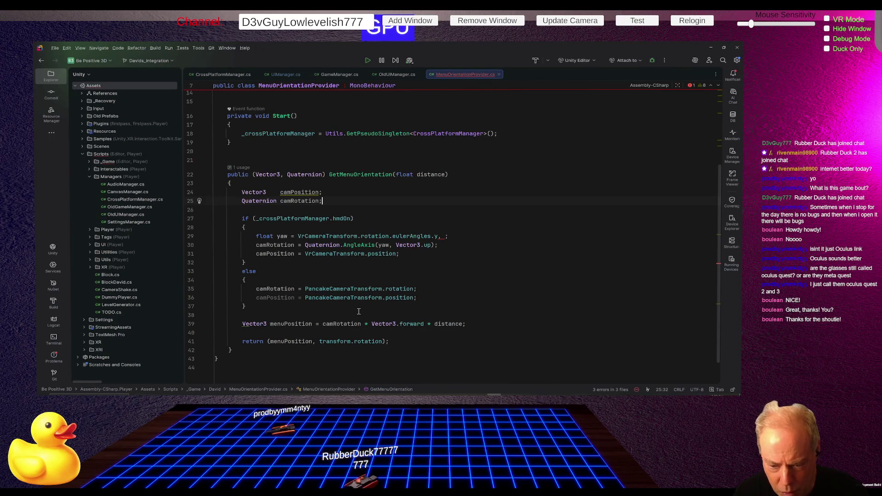
{"action": "left_click", "coordinate": [312, 325]}
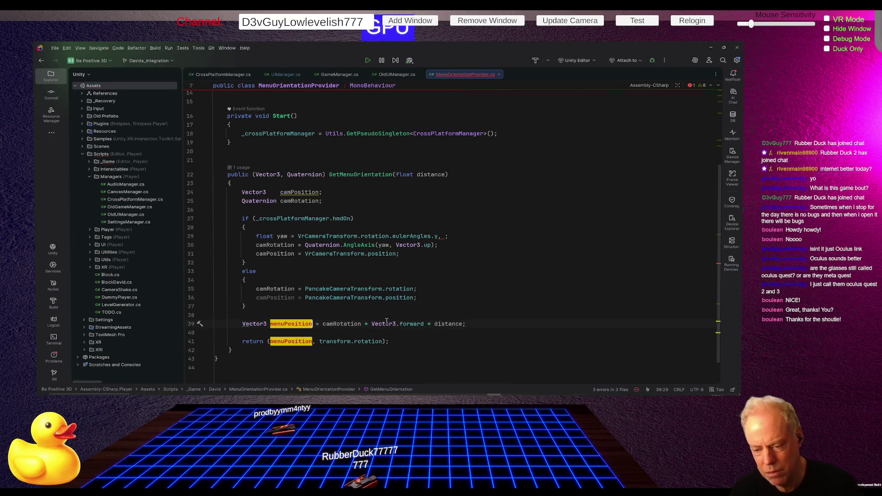
{"action": "mouse_move", "coordinate": [386, 322]}
{"action": "left_click", "coordinate": [322, 324]}
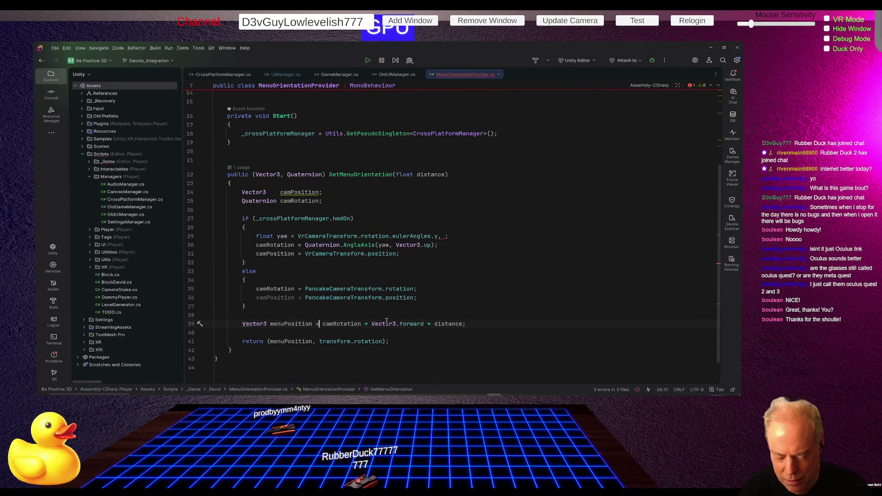
{"action": "type", "text": "("}
{"action": "type", "text": "amPos"}
{"action": "key", "text": "Return"}
{"action": "type", "text": "."}
{"action": "key", "text": "BackSpace"}
{"action": "type", "text": "+"}
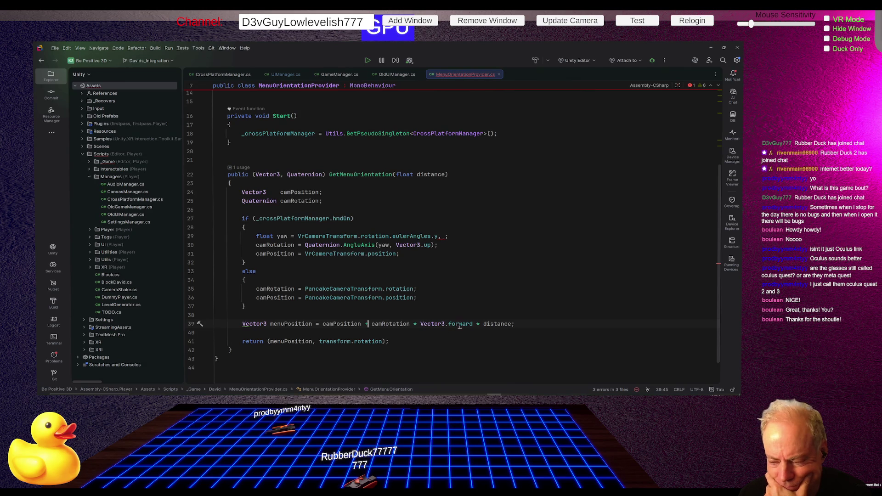
{"action": "left_click", "coordinate": [444, 237]}
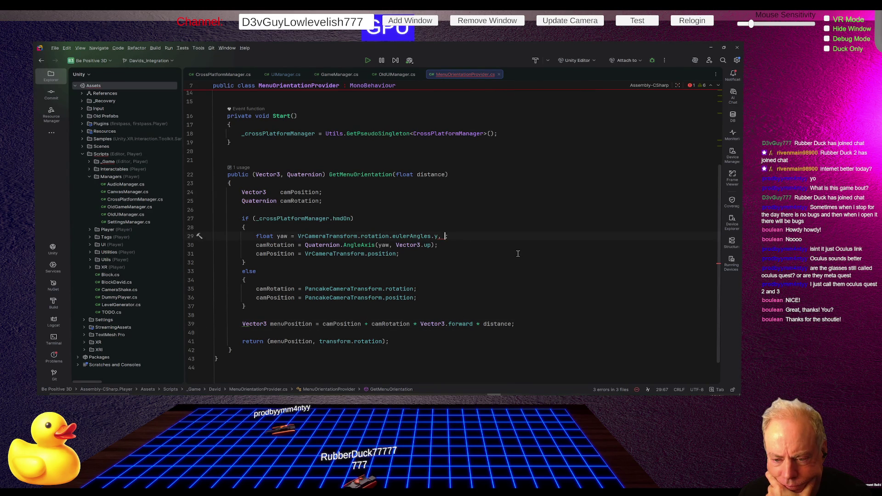
- Delete the stray trailing comma so the yaw line ends with eulerAngles.y;
{"action": "key", "text": "BackSpace"}
{"action": "left_click", "coordinate": [435, 236]}
{"action": "type", "text": ";"}
{"action": "left_click", "coordinate": [473, 192]}
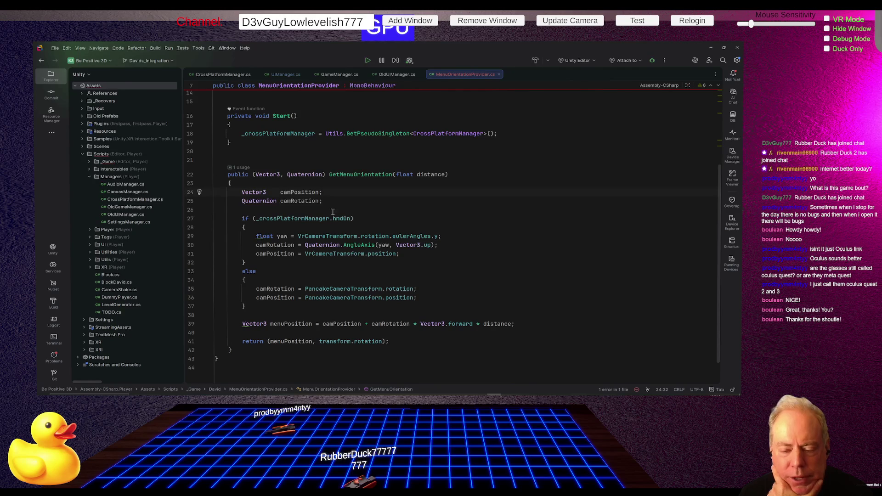
- Review the hmdOn check on line 27 and the AngleAxis call's documentation on line 30
{"action": "left_click_drag", "start_coordinate": [328, 220], "coordinate": [357, 219]}
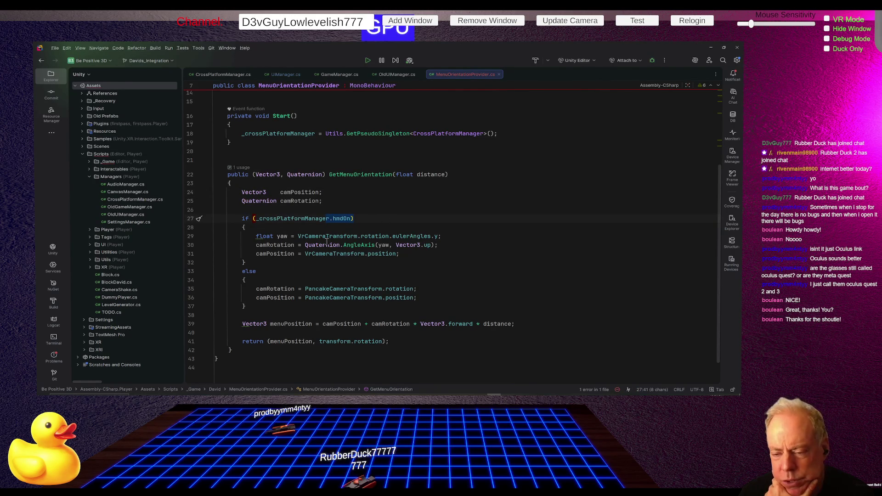
{"action": "mouse_move", "coordinate": [354, 242]}
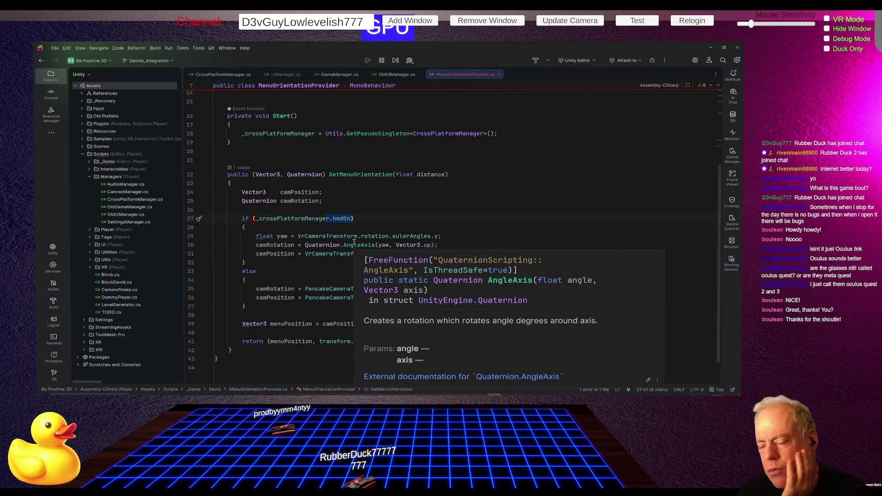
{"action": "mouse_move", "coordinate": [420, 239]}
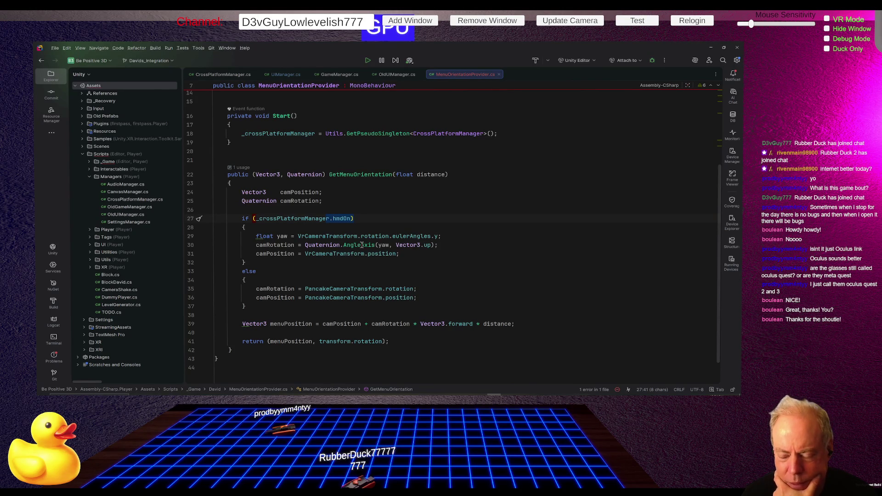
{"action": "mouse_move", "coordinate": [360, 246]}
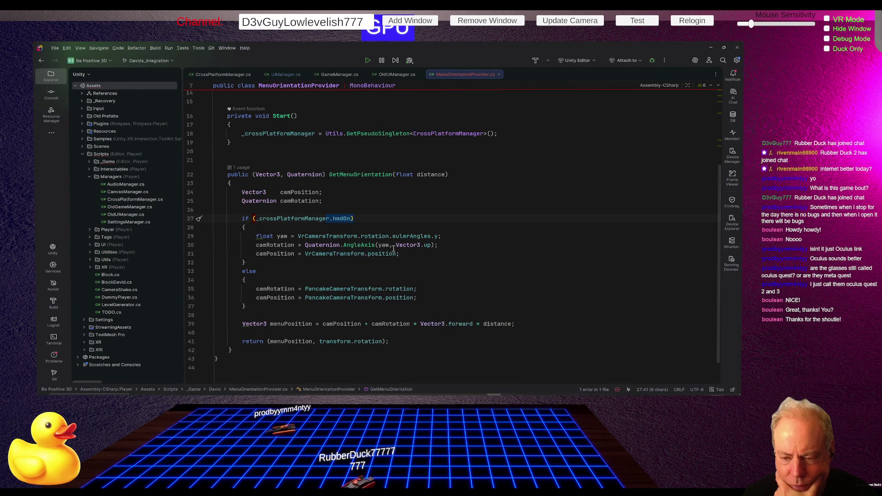
{"action": "left_click_drag", "start_coordinate": [340, 245], "coordinate": [439, 245]}
{"action": "left_click", "coordinate": [462, 247]}
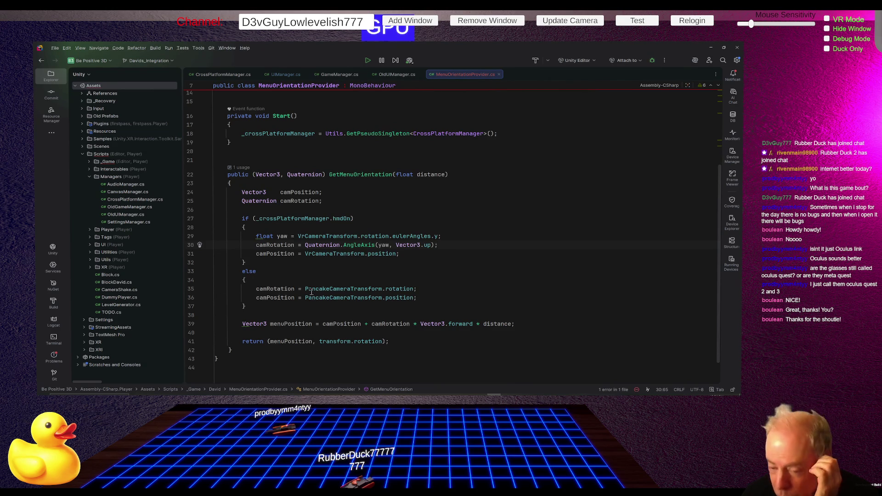
- In the return statement, replace 'transform.' with 'cam' to start the camera rotation reference
{"action": "scroll", "coordinate": [280, 286], "scroll_direction": "down", "scroll_amount": 2}
{"action": "left_click_drag", "start_coordinate": [319, 309], "coordinate": [357, 310]}
{"action": "type", "text": "cam"}
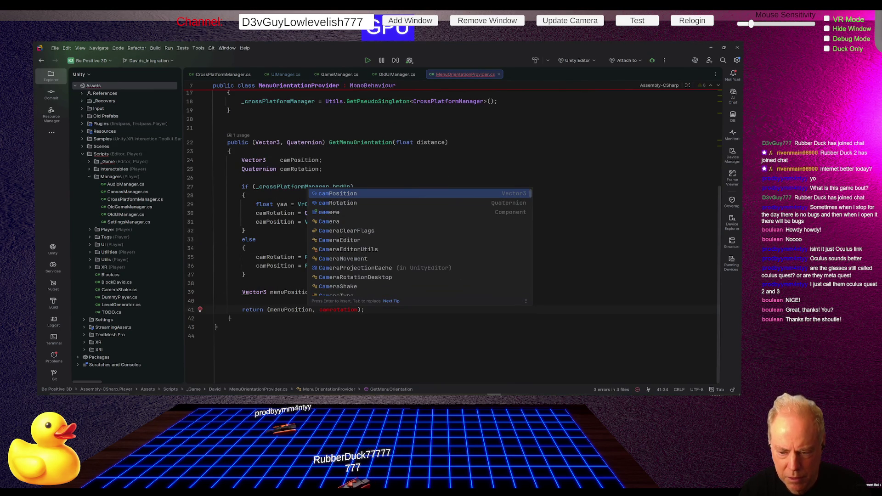
- Accept camRotation from completion and delete the leftover 'rotation', returning (menuPosition, camRotation)
{"action": "key", "text": "Down"}
{"action": "key", "text": "Return"}
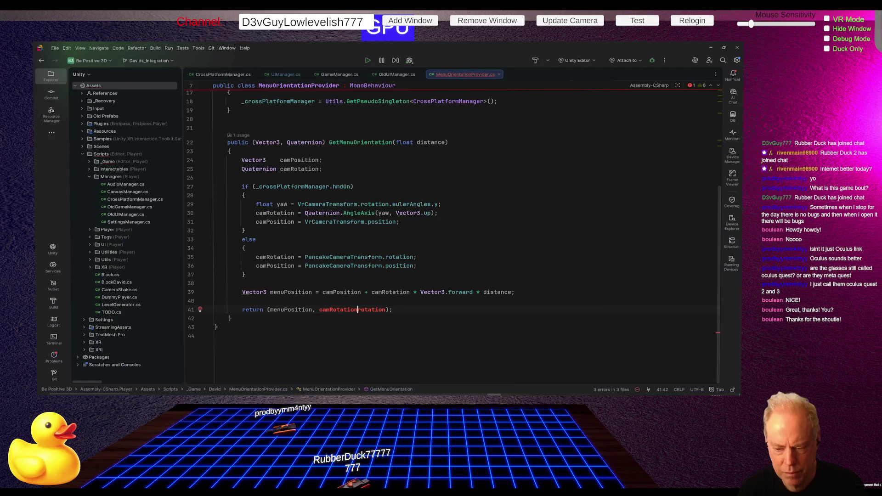
{"action": "key", "text": "ctrl+Delete"}
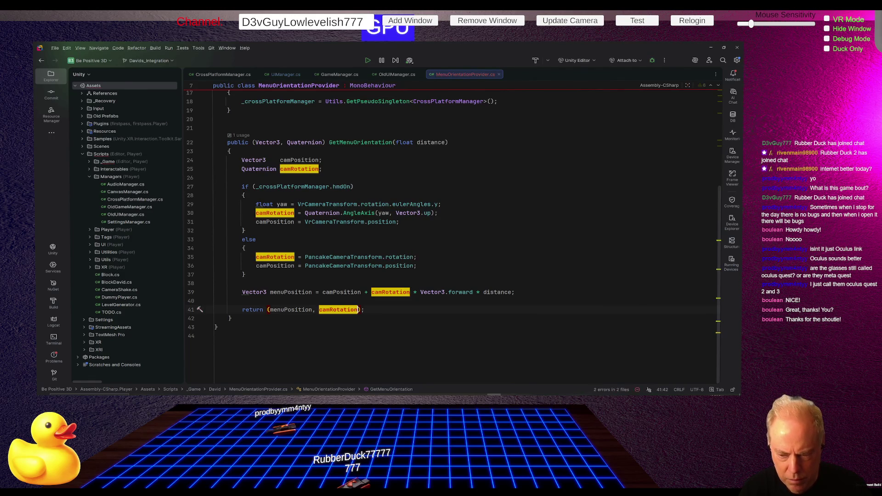
{"action": "key", "text": "Down"}
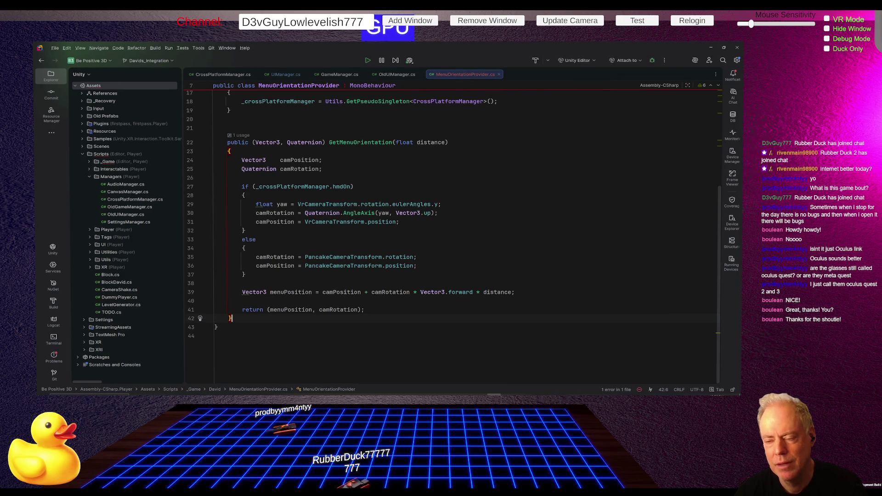
{"action": "key", "text": "alt+Tab"}
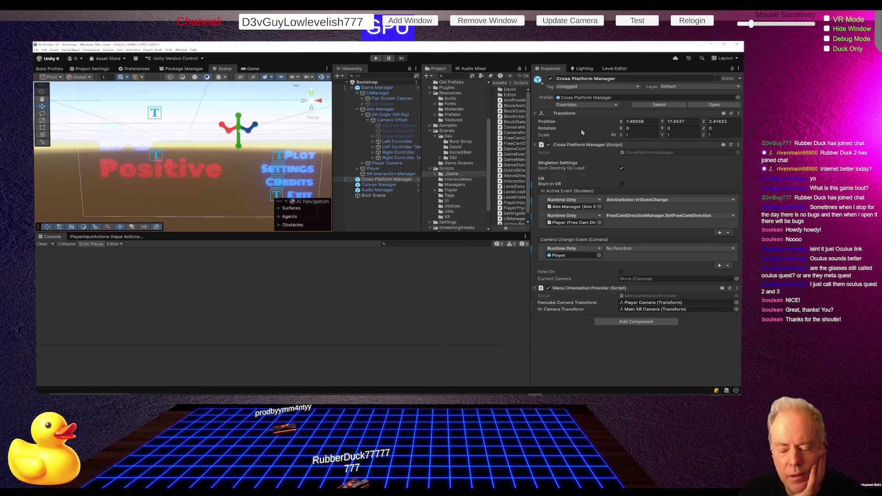
- Start Play mode in Unity so the edited script is reimported
{"action": "left_click", "coordinate": [376, 59]}
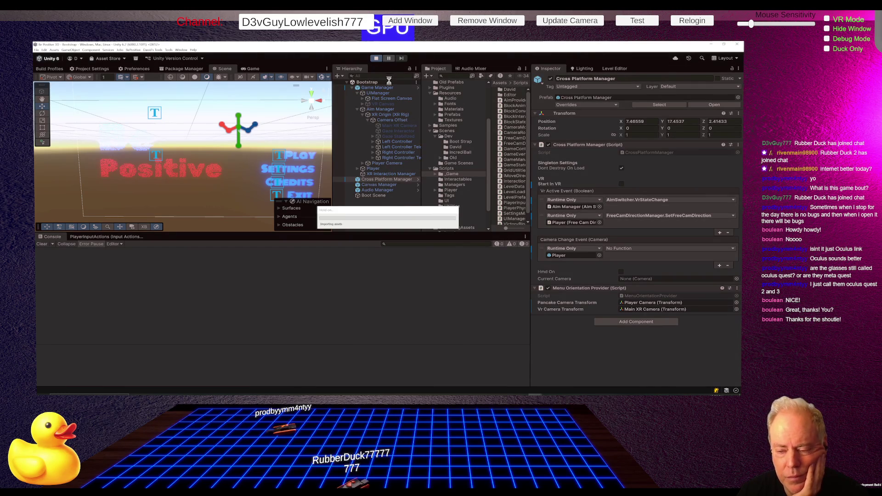
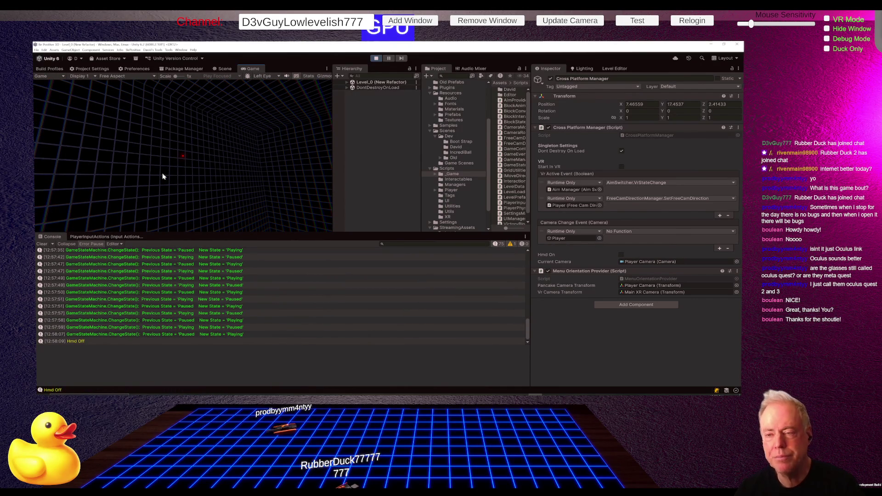
- Exit play mode in Unity and switch to Fork's pending changes for the Be Positive 3D repo
{"action": "left_click", "coordinate": [378, 60]}
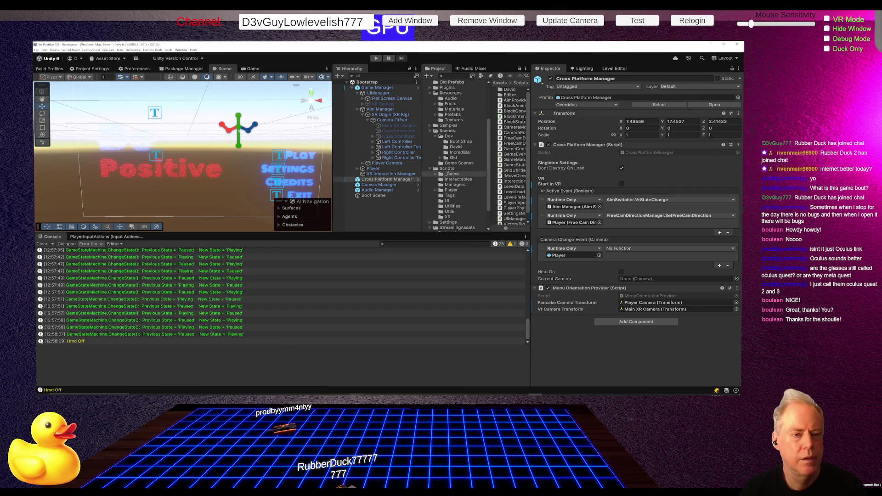
{"action": "key", "text": "alt+Tab"}
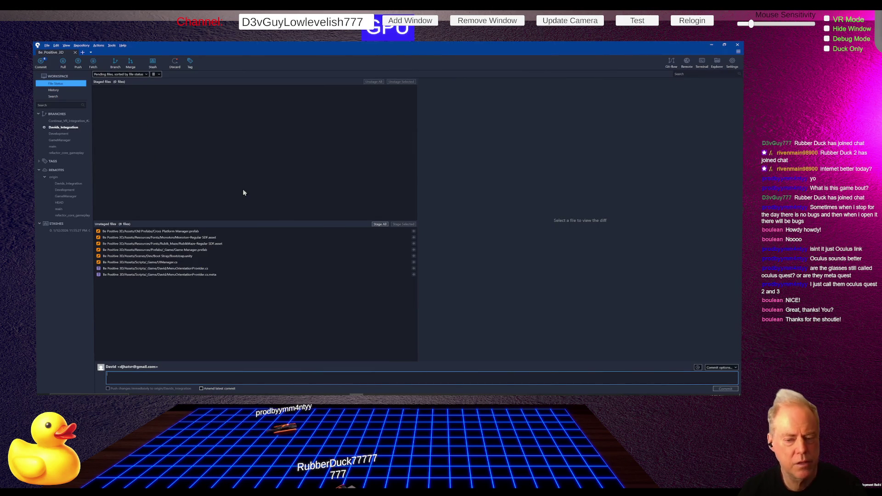
- Stage all changed files, review the UIManager.cs and MenuOrientationProvider.cs diffs, and enter summary 'Fix Pause Menu placement'
{"action": "left_click", "coordinate": [379, 224]}
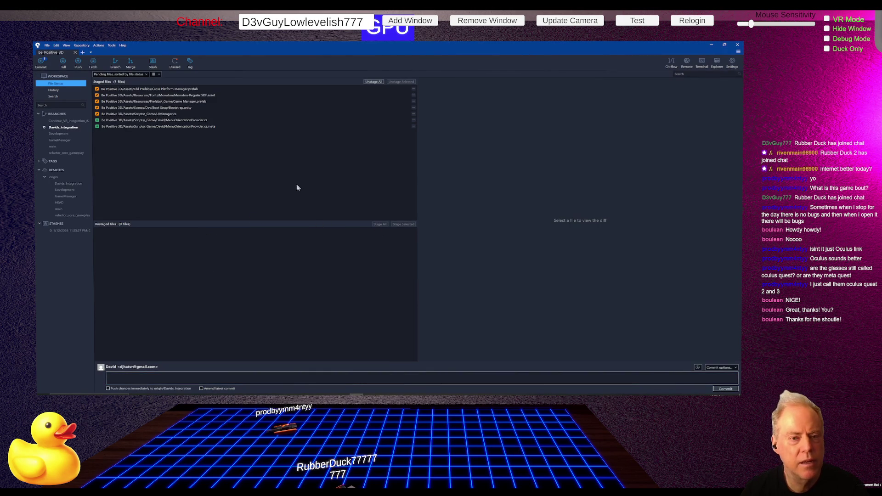
{"action": "left_click", "coordinate": [187, 114]}
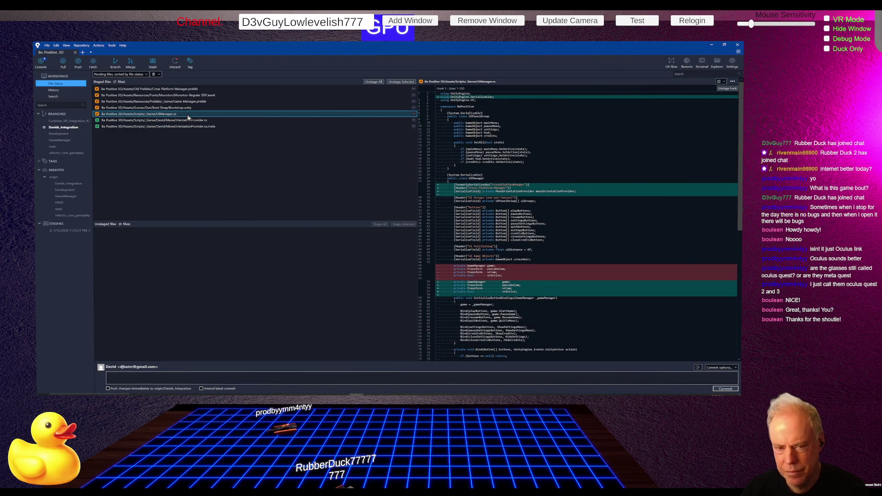
{"action": "left_click", "coordinate": [143, 381]}
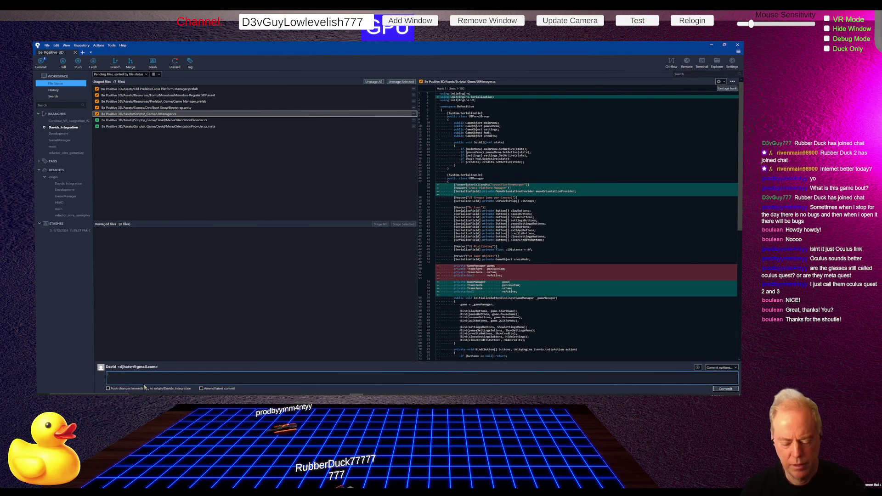
{"action": "type", "text": "FixMenu placement"}
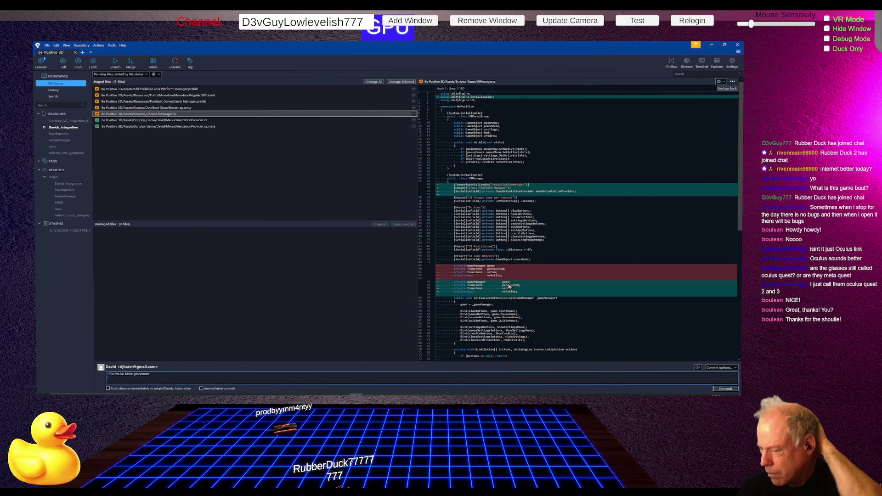
{"action": "scroll", "coordinate": [509, 285], "scroll_direction": "down", "scroll_amount": 10}
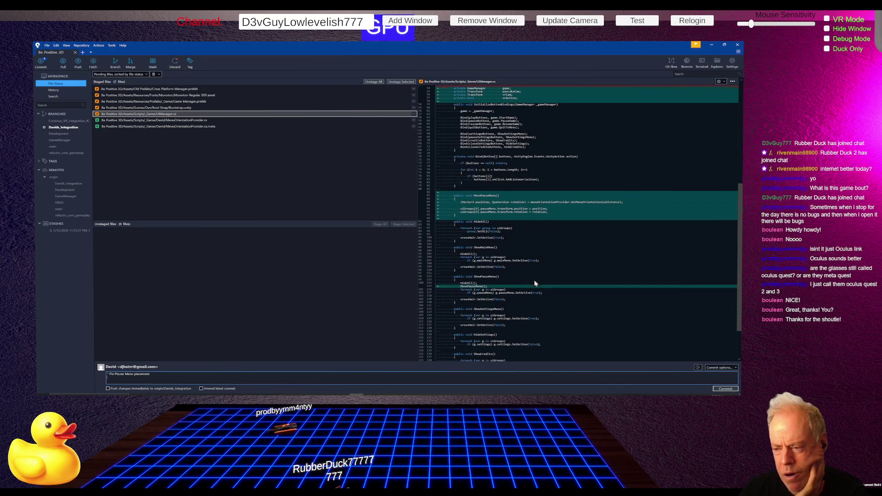
{"action": "scroll", "coordinate": [517, 261], "scroll_direction": "down", "scroll_amount": 2}
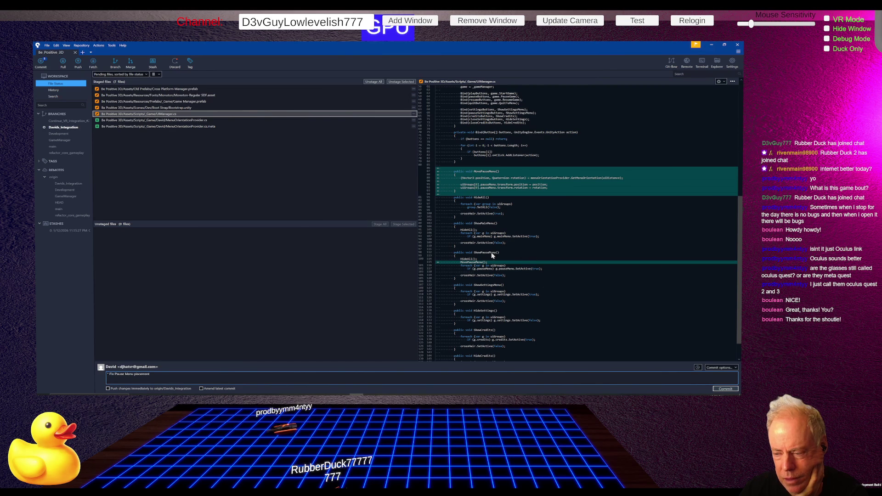
{"action": "scroll", "coordinate": [549, 252], "scroll_direction": "up", "scroll_amount": 10}
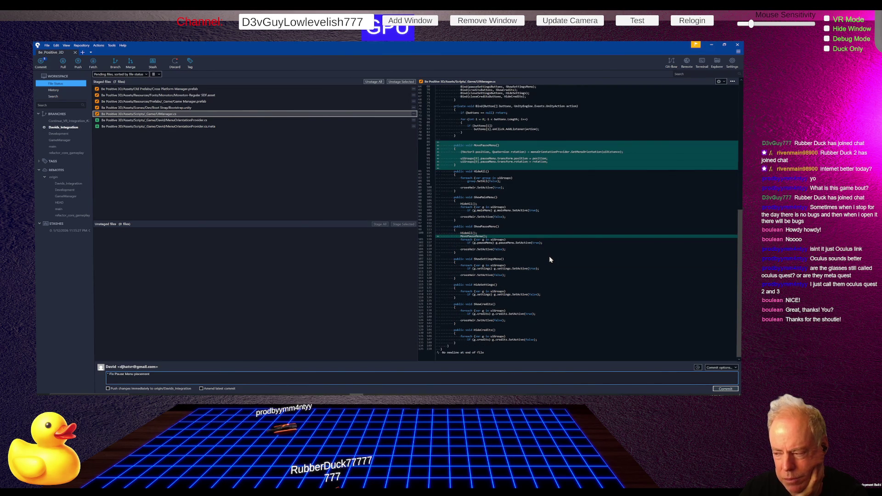
{"action": "left_click", "coordinate": [188, 121]}
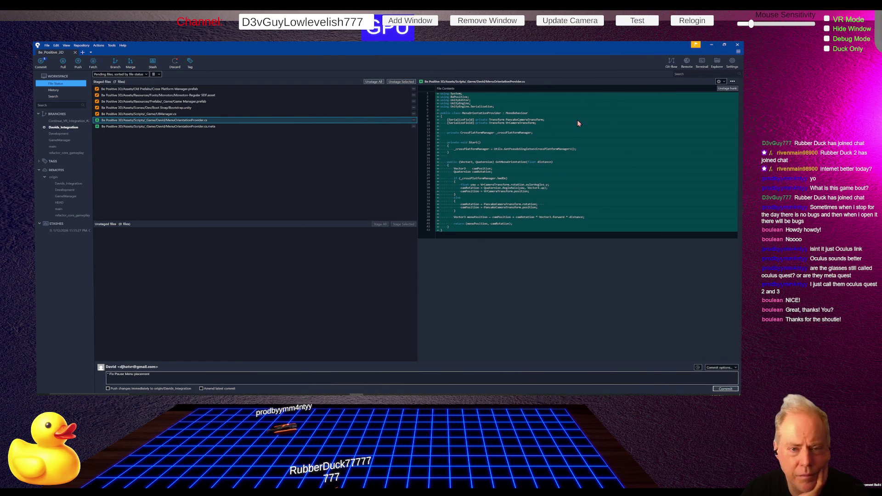
- Add the line '* Add MenuOrientationProvider' to the message and commit 'Fix Pause Menu placement'
{"action": "left_click", "coordinate": [197, 370]}
{"action": "key", "text": "Return"}
{"action": "type", "text": "* Add MenuOri"}
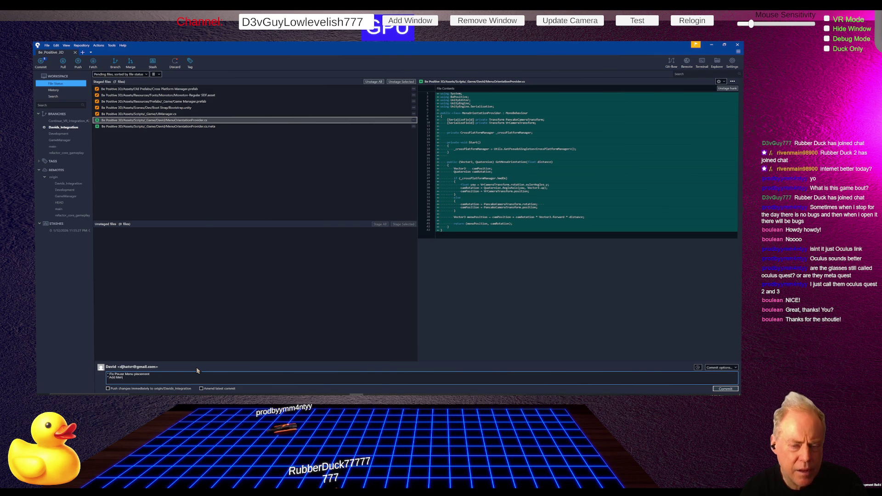
{"action": "type", "text": "enta"}
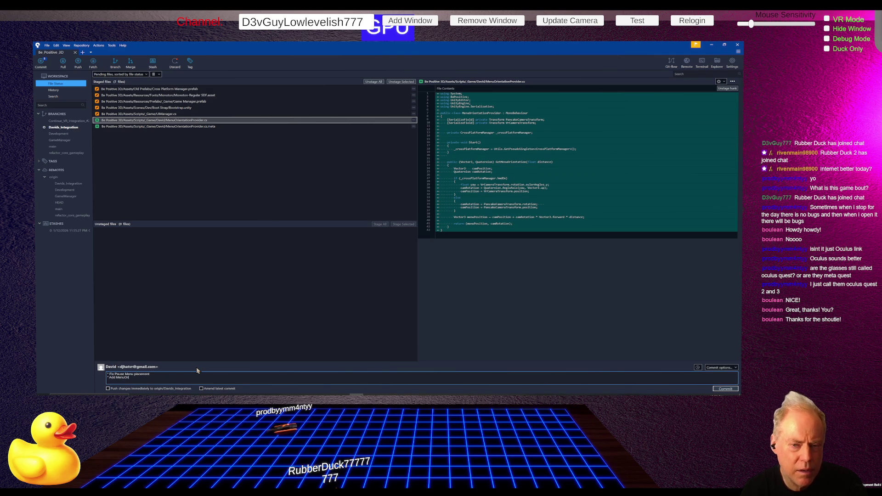
{"action": "type", "text": "rovider"}
{"action": "key", "text": "ctrl+Left"}
{"action": "key", "text": "Return"}
{"action": "type", "text": "* Add "}
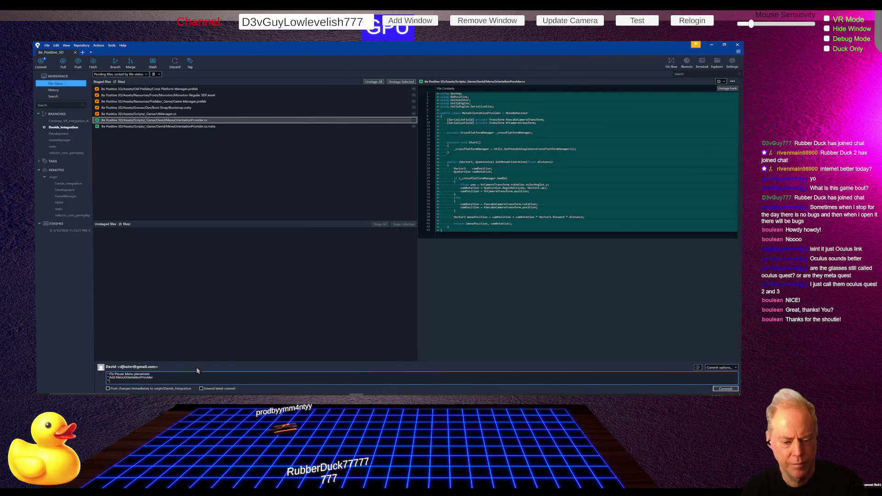
{"action": "type", "text": "Menu"}
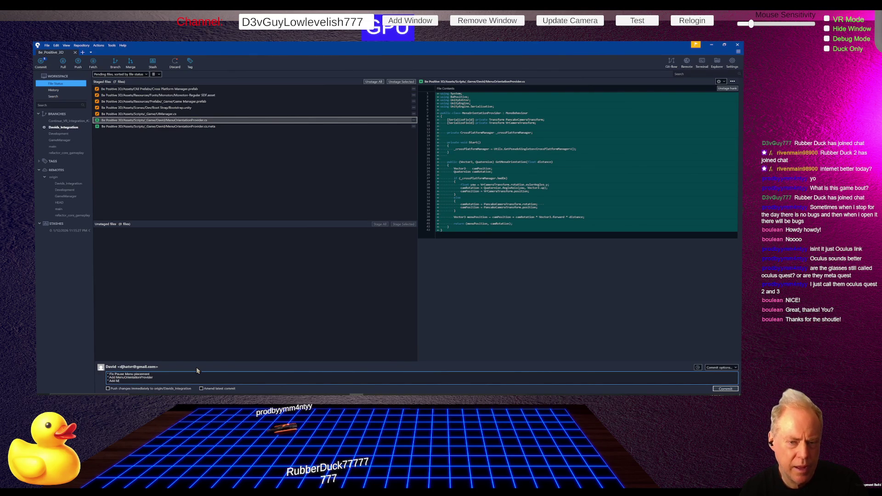
{"action": "key", "text": "BackSpace"}
{"action": "key", "text": "BackSpace"}
{"action": "key", "text": "BackSpace"}
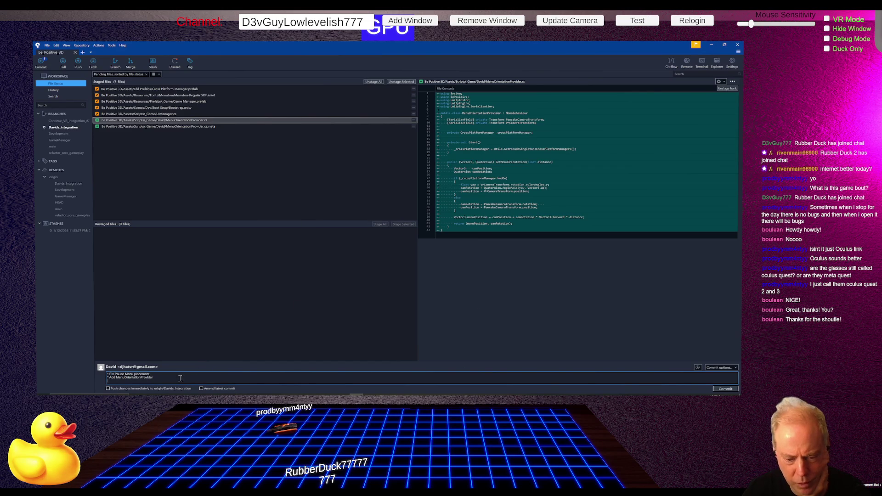
{"action": "left_click", "coordinate": [717, 390]}
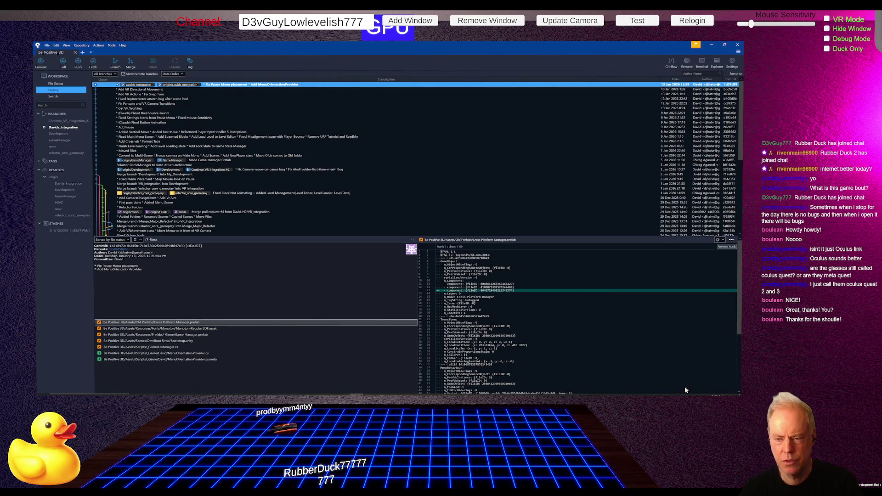
{"action": "key", "text": "alt+Tab"}
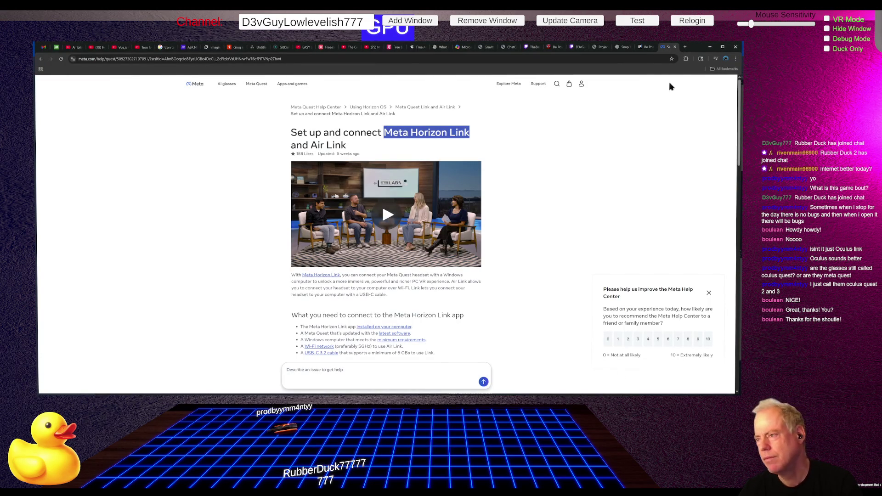
- Close the Meta help page and move the pause menu camera and Head-facing cards to Doing
{"action": "left_click", "coordinate": [675, 48]}
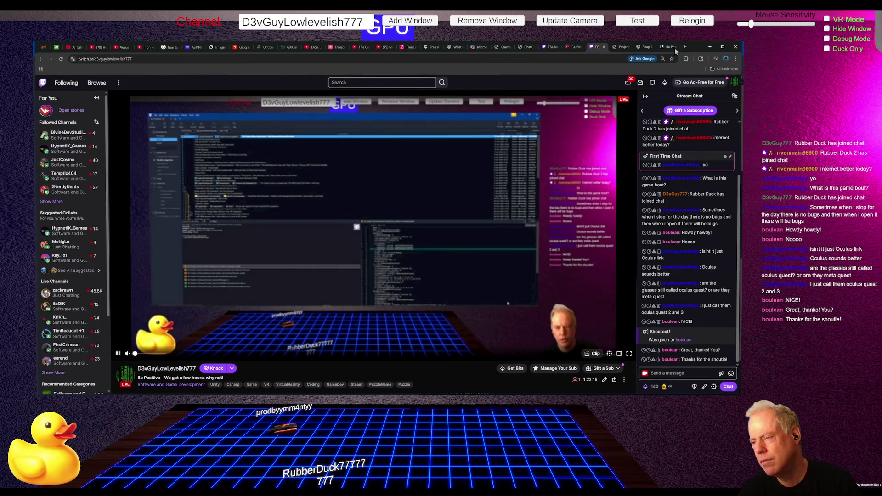
{"action": "left_click", "coordinate": [668, 48]}
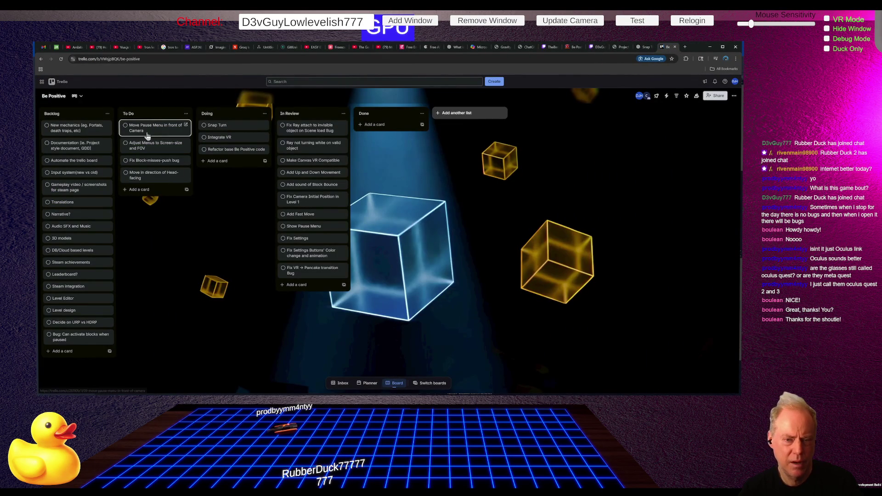
{"action": "left_click_drag", "start_coordinate": [147, 132], "coordinate": [219, 156]}
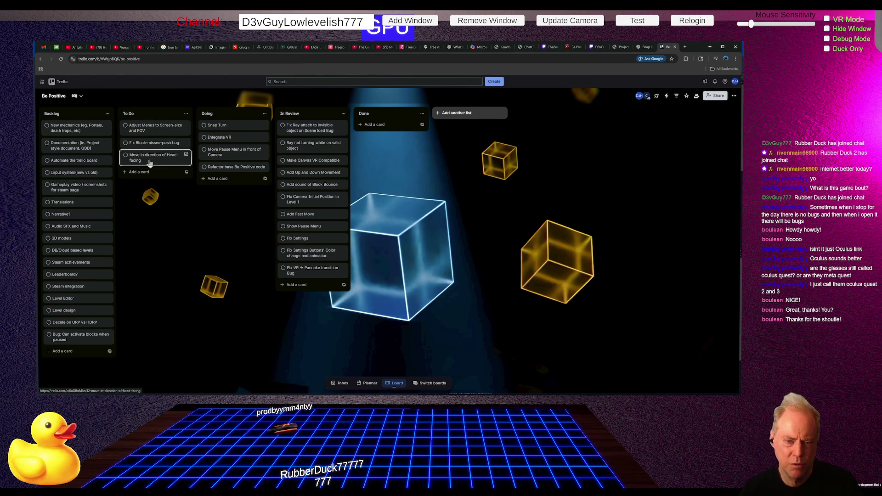
{"action": "left_click_drag", "start_coordinate": [160, 162], "coordinate": [222, 173]}
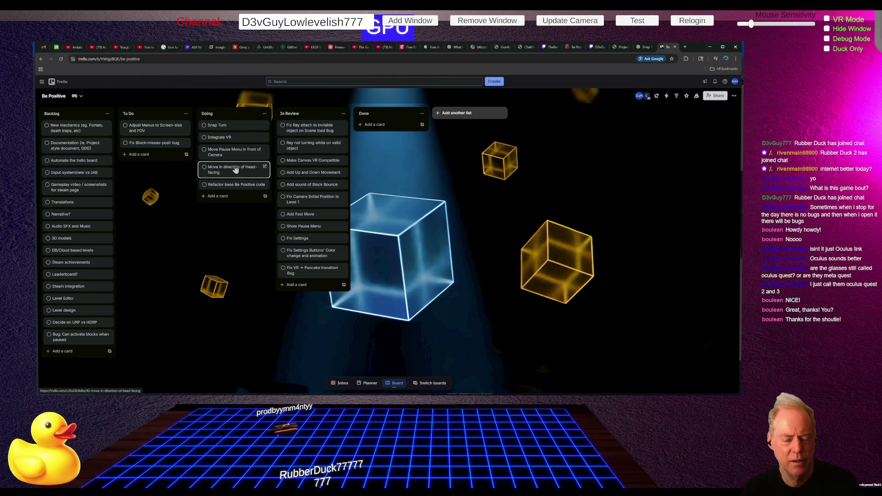
- Add a 'Shrink Menu for VR' card to the To Do list
{"action": "left_click", "coordinate": [140, 155]}
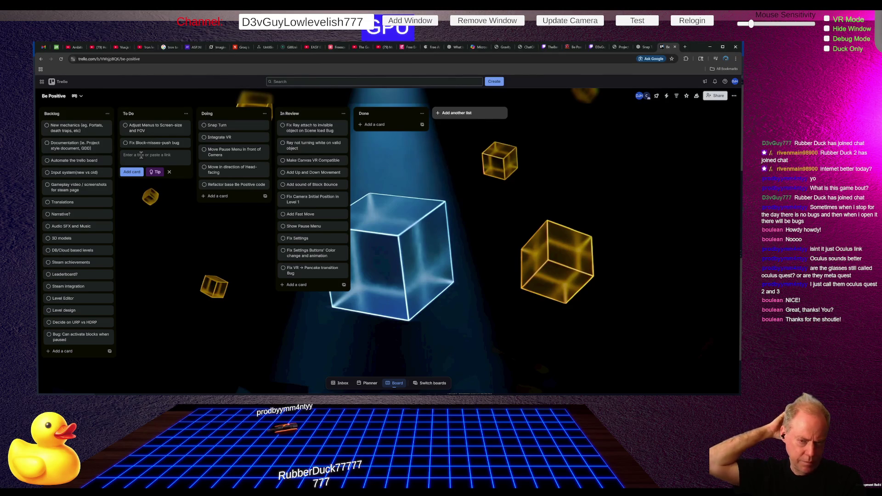
{"action": "type", "text": "Shring Menu for VR"}
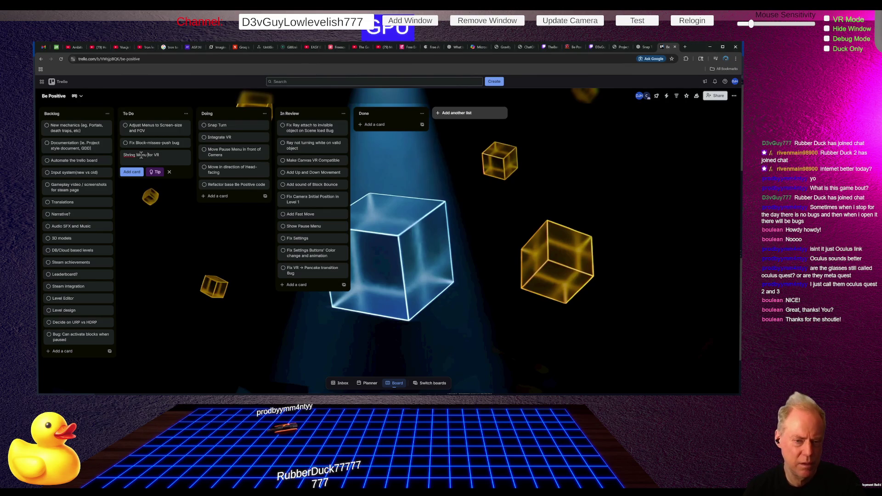
{"action": "key", "text": "BackSpace"}
{"action": "type", "text": "k"}
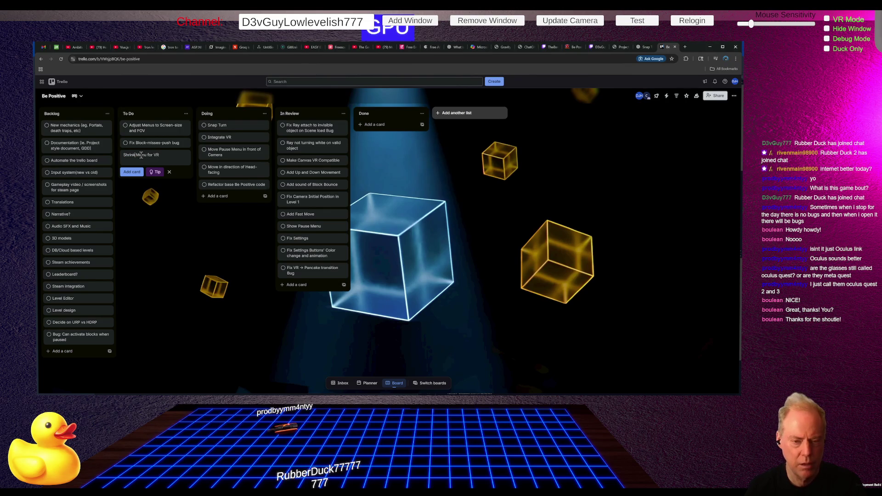
{"action": "key", "text": "Return"}
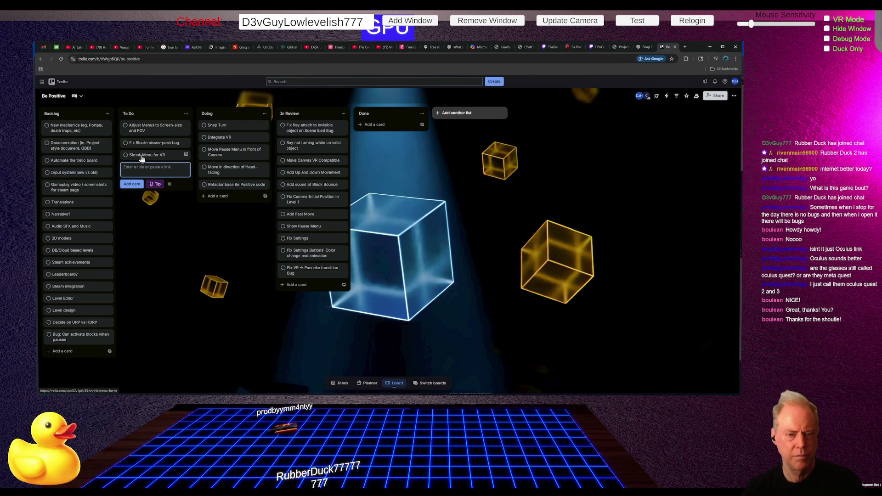
{"action": "key", "text": "alt+Tab"}
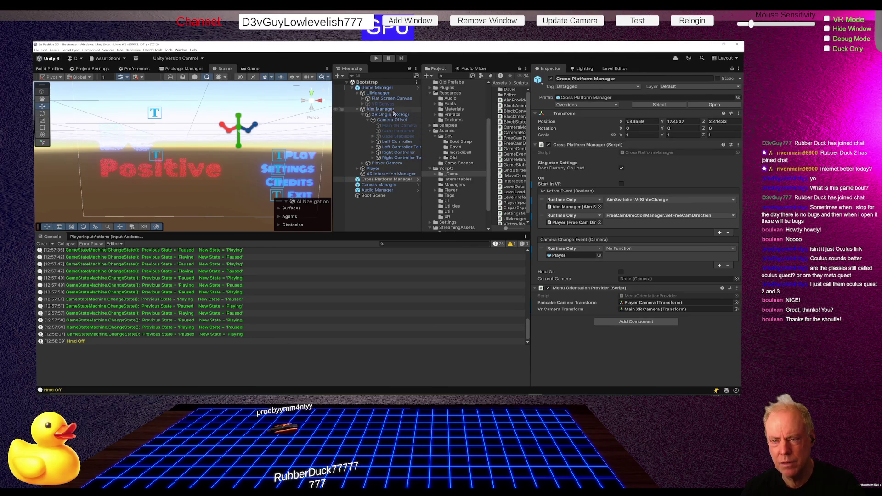
- Set the Pause Menu's Rect Transform scale to 0.25 on X, Y and Z
{"action": "left_click", "coordinate": [363, 99]}
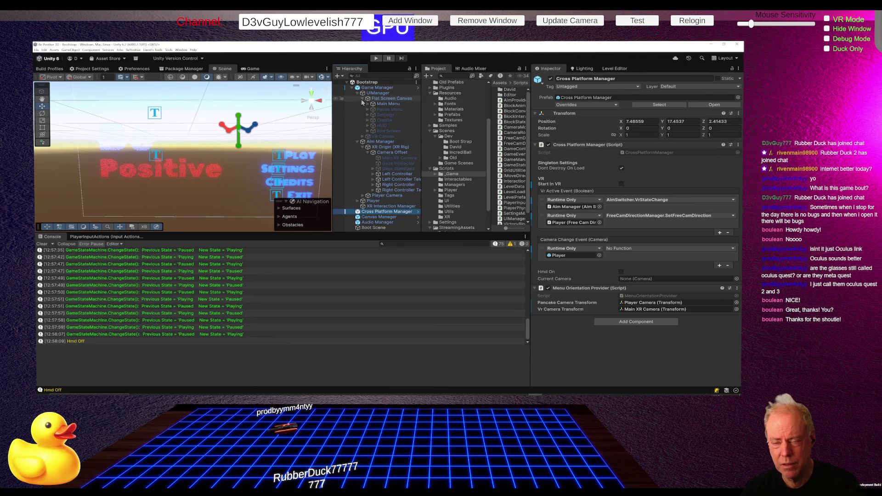
{"action": "left_click", "coordinate": [397, 111]}
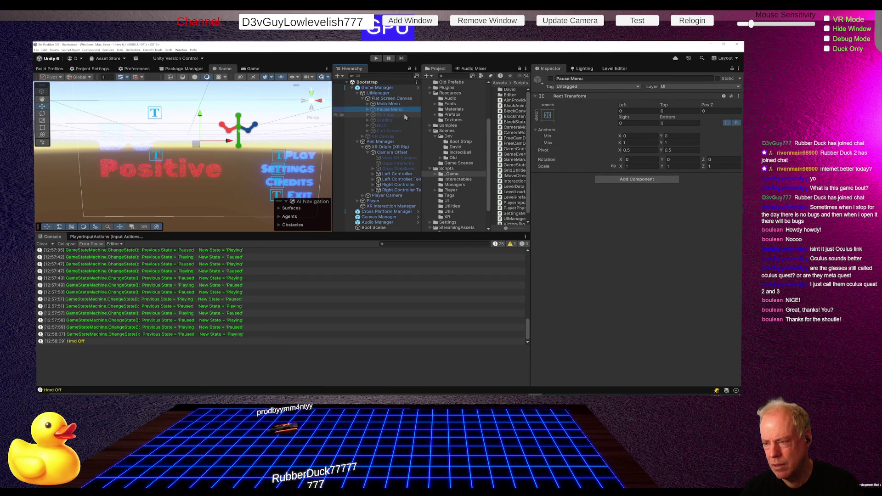
{"action": "left_click", "coordinate": [368, 110]}
{"action": "left_click", "coordinate": [368, 111]}
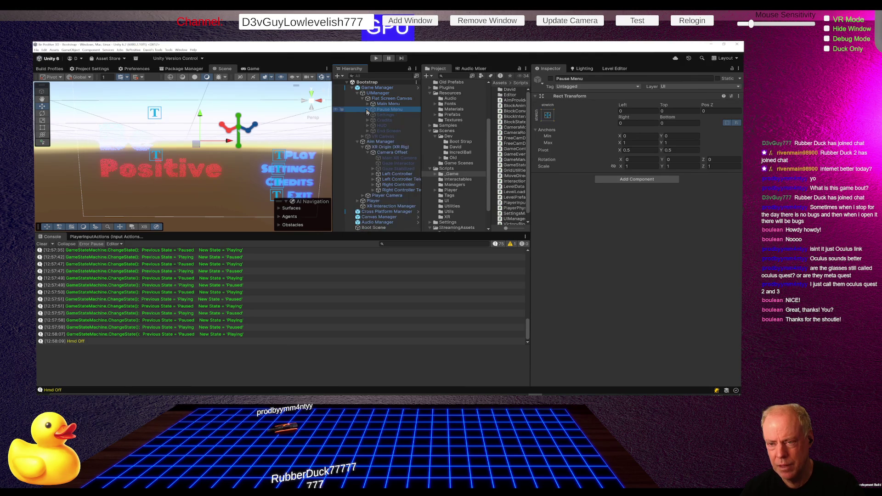
{"action": "left_click", "coordinate": [390, 109]}
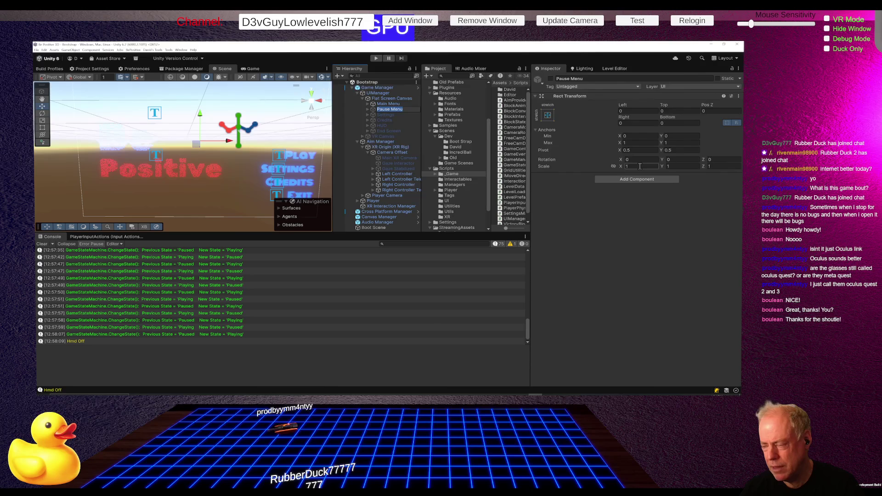
{"action": "left_click", "coordinate": [640, 166]}
{"action": "type", "text": ".25"}
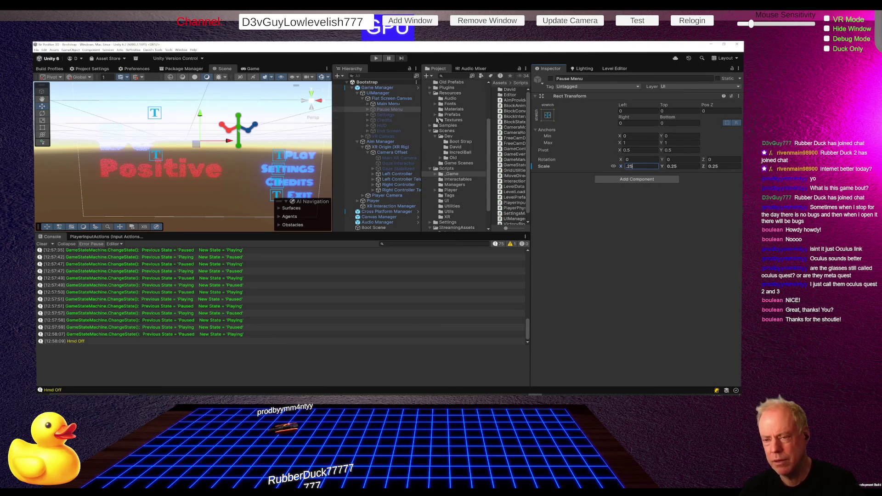
{"action": "left_click", "coordinate": [368, 111]}
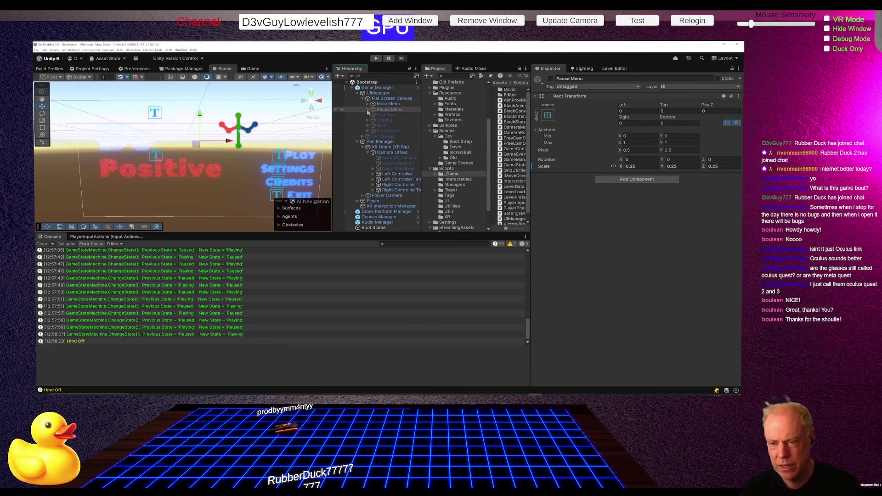
- Activate the Pause Menu so its Paused text shows, and frame Pause Text in the scene
{"action": "left_click", "coordinate": [399, 116]}
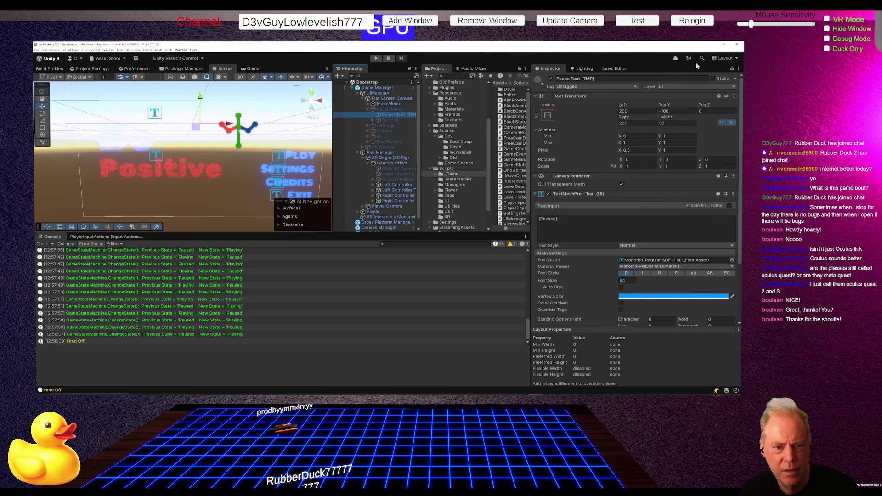
{"action": "left_click", "coordinate": [397, 111]}
{"action": "left_click", "coordinate": [551, 80]}
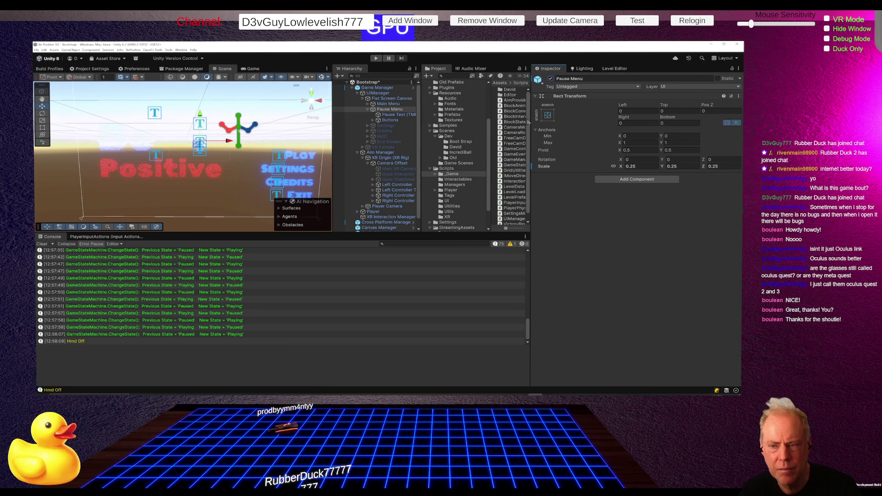
{"action": "double_click", "coordinate": [399, 115]}
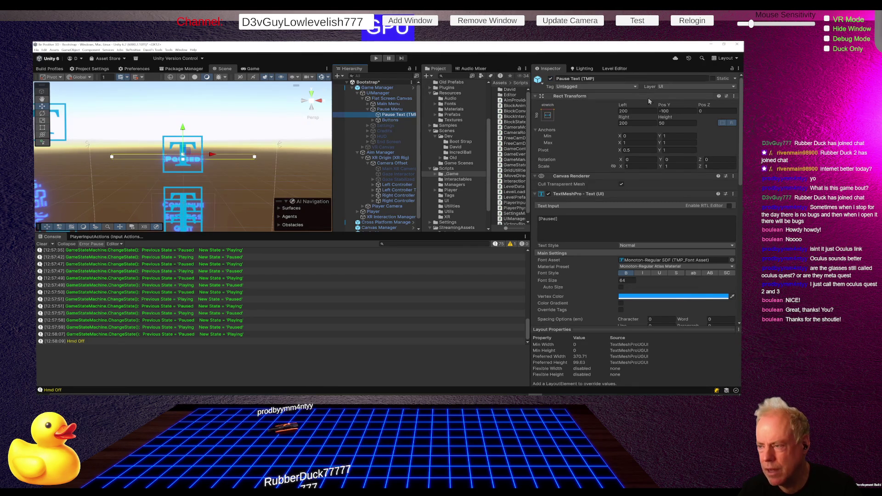
- Set the Pause Text's Pos Y to -275
{"action": "left_click", "coordinate": [664, 107]}
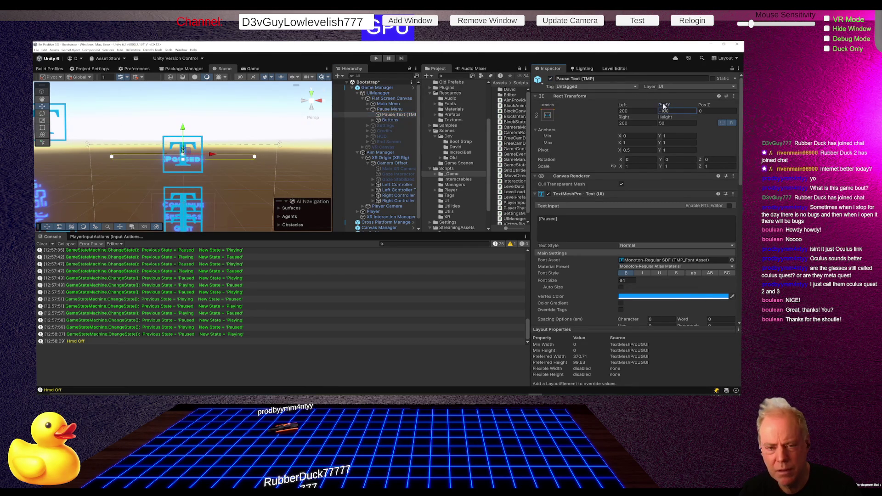
{"action": "mouse_move", "coordinate": [663, 106]}
{"action": "left_mouse_down"}
{"action": "mouse_move", "coordinate": [637, 353]}
{"action": "mouse_move", "coordinate": [632, 53]}
{"action": "mouse_move", "coordinate": [622, 54]}
{"action": "left_mouse_up"}
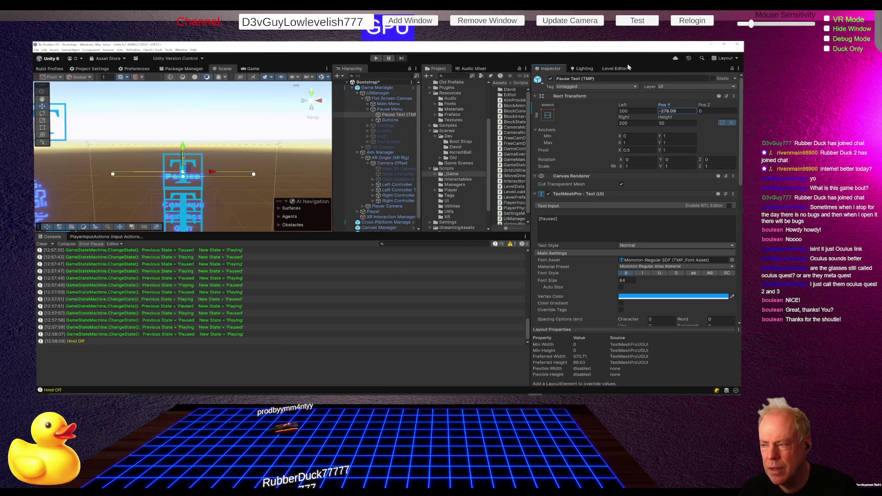
{"action": "left_click", "coordinate": [687, 110]}
{"action": "type", "text": "-275"}
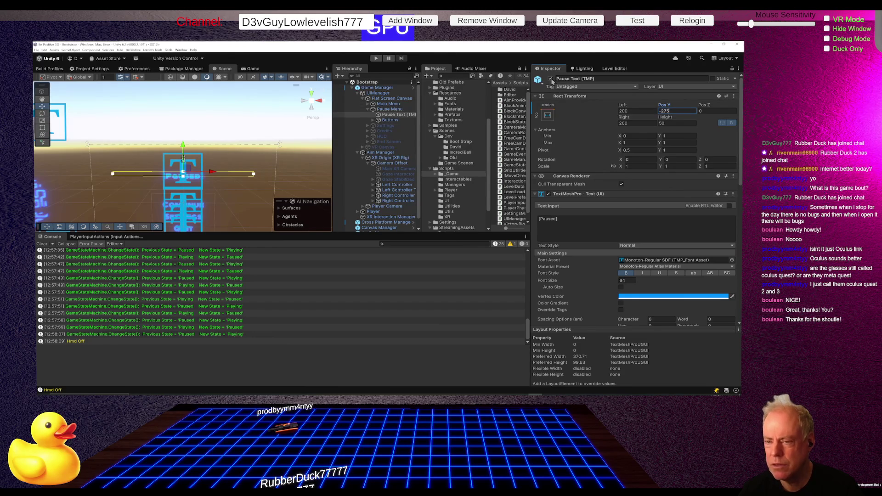
- Deactivate the Pause Menu again and select the Game Manager in the Hierarchy
{"action": "left_click", "coordinate": [389, 110]}
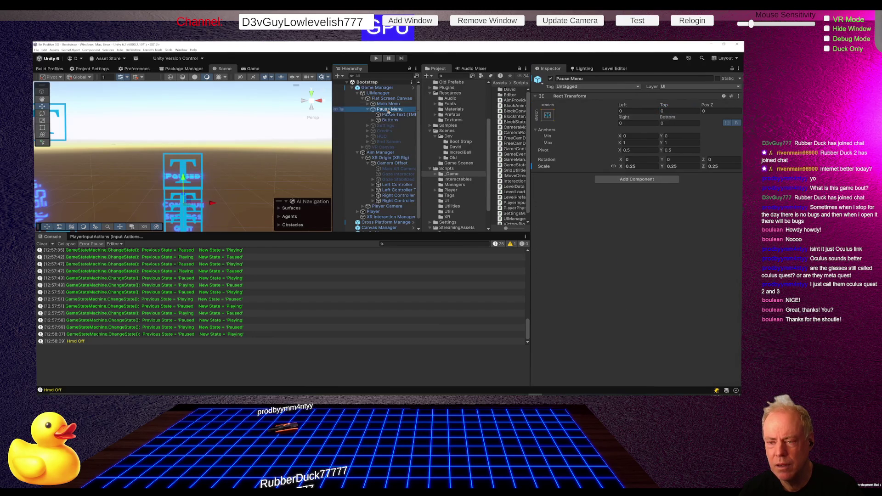
{"action": "left_click", "coordinate": [551, 80]}
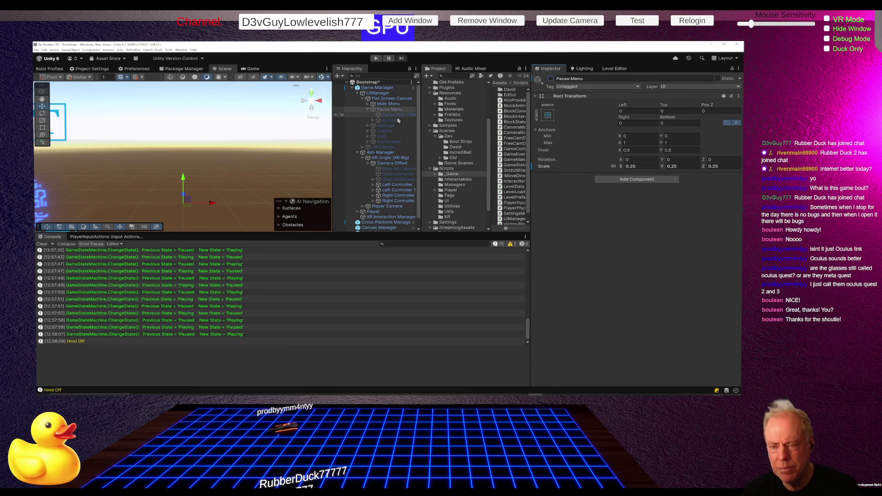
{"action": "left_click", "coordinate": [380, 93]}
{"action": "left_click", "coordinate": [378, 88]}
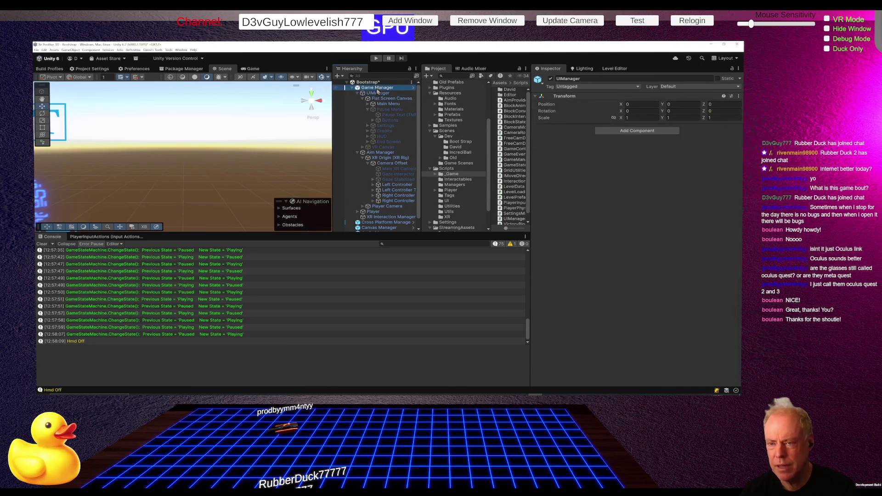
{"action": "scroll", "coordinate": [628, 259], "scroll_direction": "down", "scroll_amount": 10}
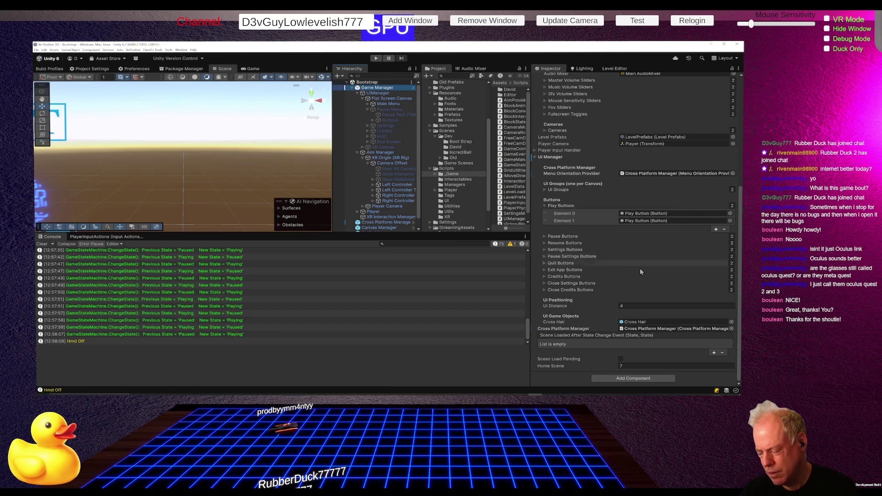
- Set Ui Distance to 1, enter play mode, and inspect a NullReferenceException in the Console
{"action": "left_click", "coordinate": [633, 306]}
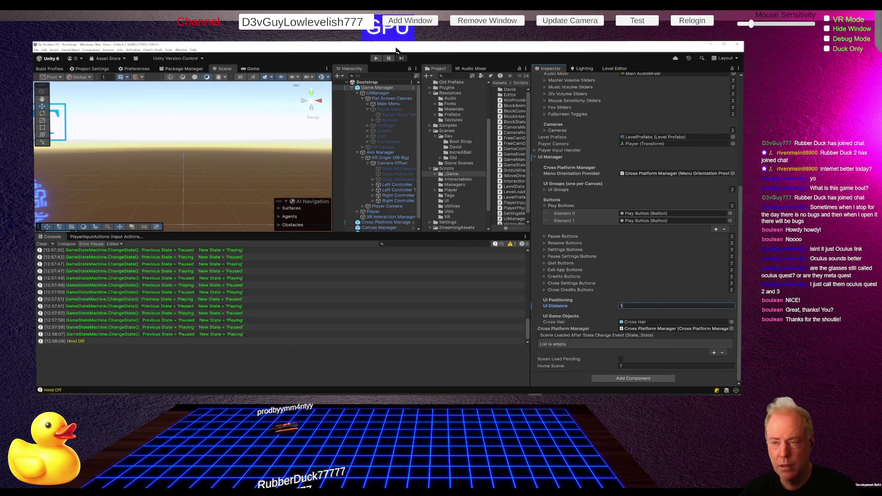
{"action": "left_click", "coordinate": [376, 60]}
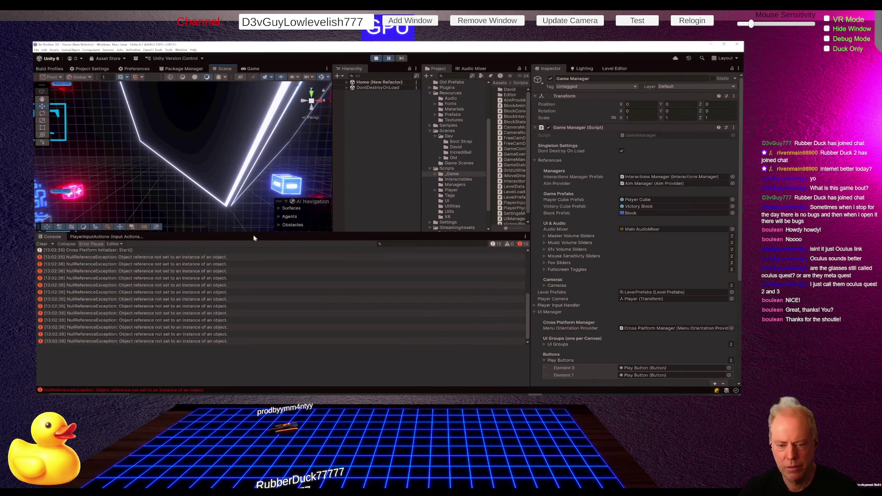
{"action": "left_click", "coordinate": [191, 265]}
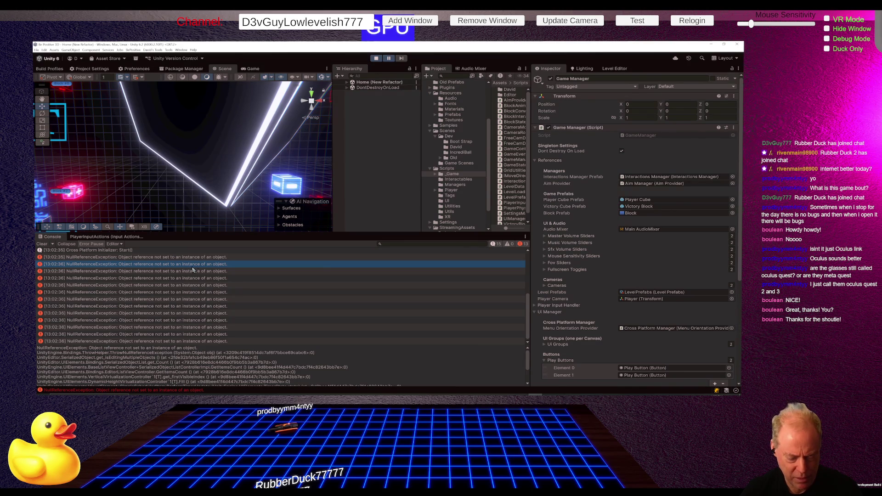
- Resize the Console panes to read the stack trace, then restart Unity and enter play mode
{"action": "left_click_drag", "start_coordinate": [297, 225], "coordinate": [313, 167]}
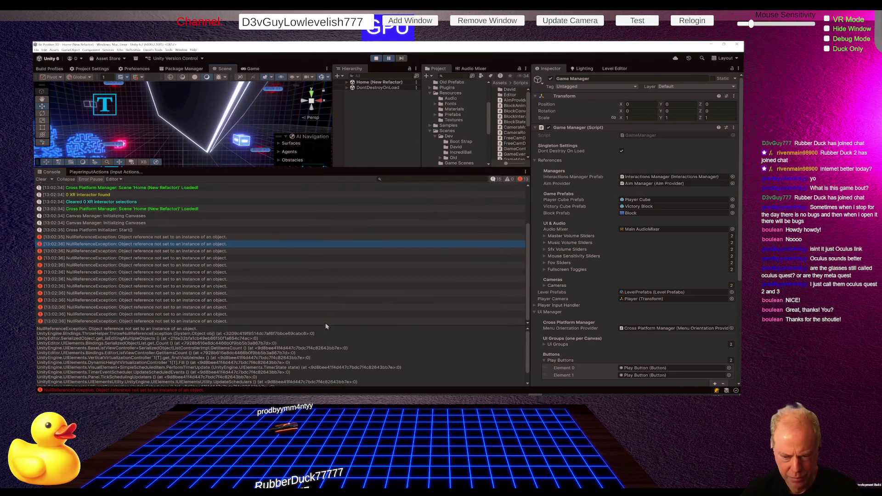
{"action": "left_click_drag", "start_coordinate": [326, 325], "coordinate": [343, 278]}
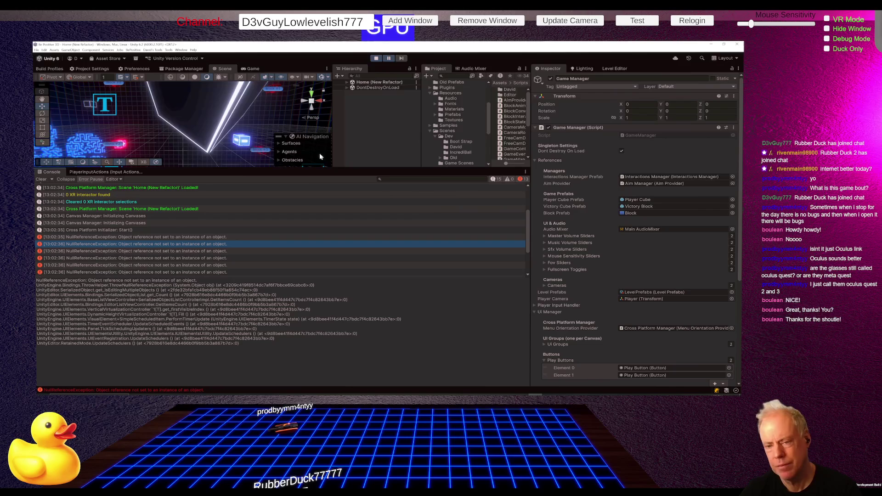
{"action": "left_click_drag", "start_coordinate": [313, 171], "coordinate": [316, 264]}
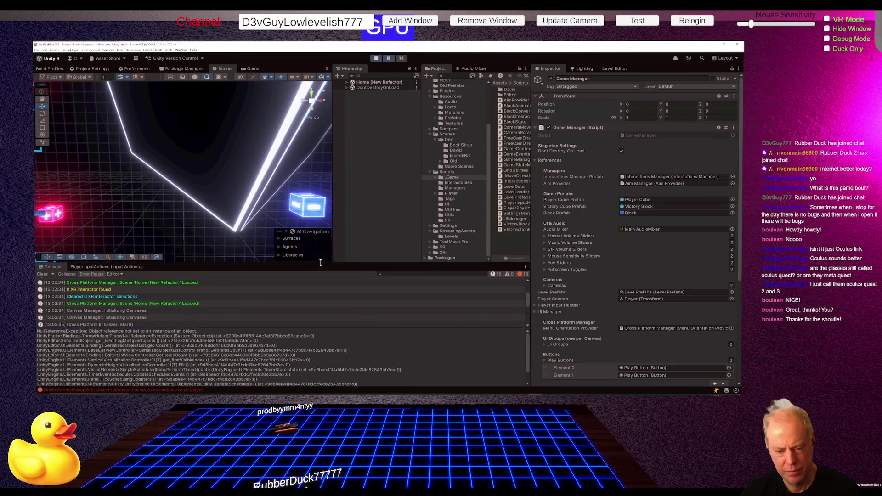
{"action": "left_click_drag", "start_coordinate": [322, 328], "coordinate": [321, 349]}
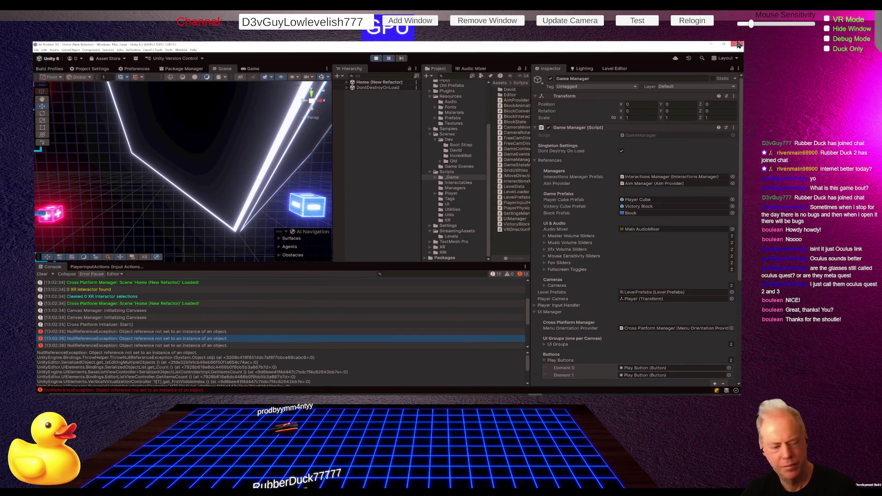
{"action": "left_click", "coordinate": [737, 45]}
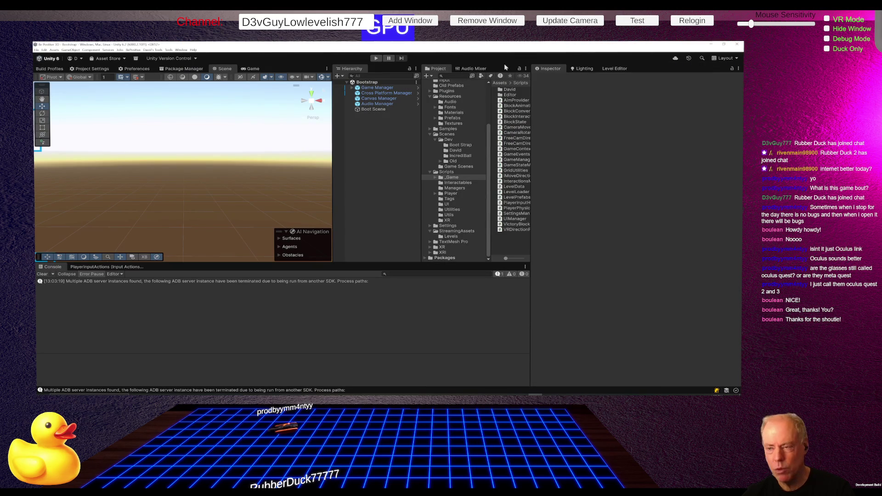
{"action": "left_click", "coordinate": [375, 59]}
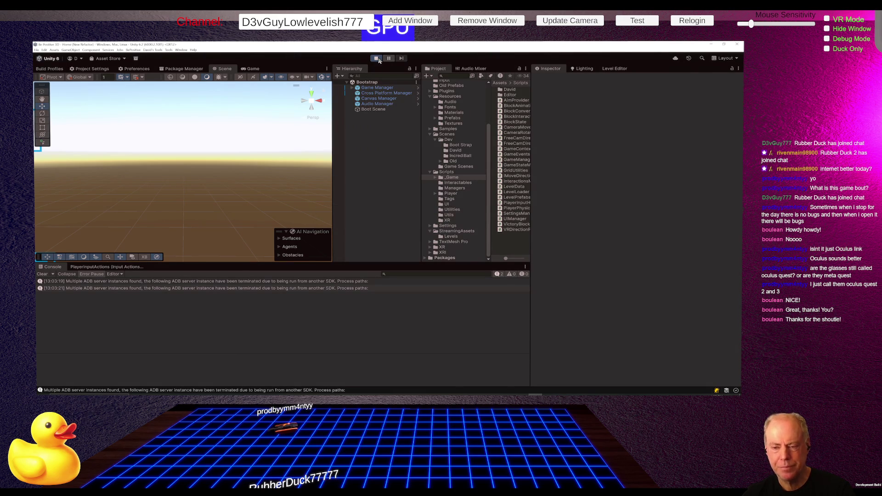
- Start Level_0 from the main menu, pause the game, and expand the Level_0 (New Refactor) scene
{"action": "left_click", "coordinate": [292, 187]}
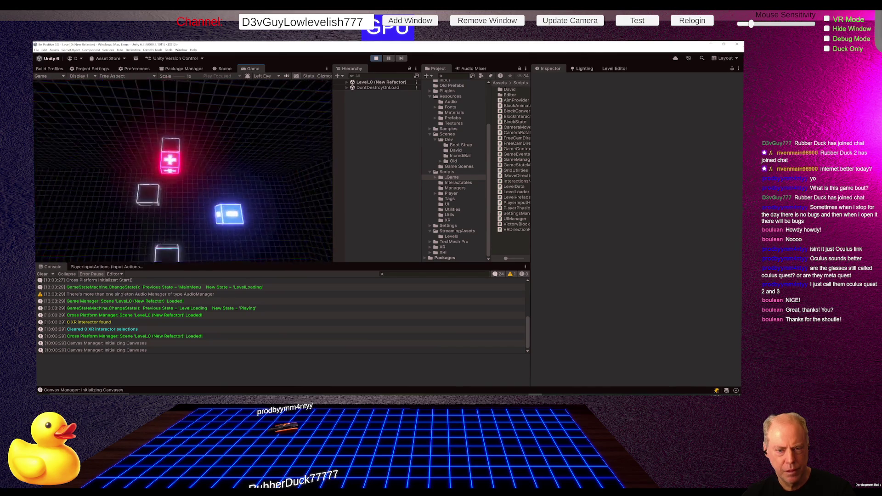
{"action": "key", "text": "Escape"}
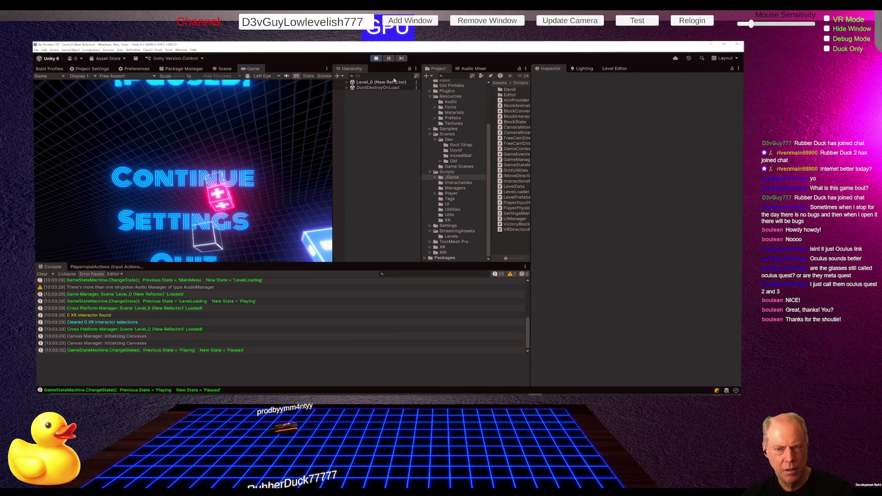
{"action": "left_click", "coordinate": [348, 85]}
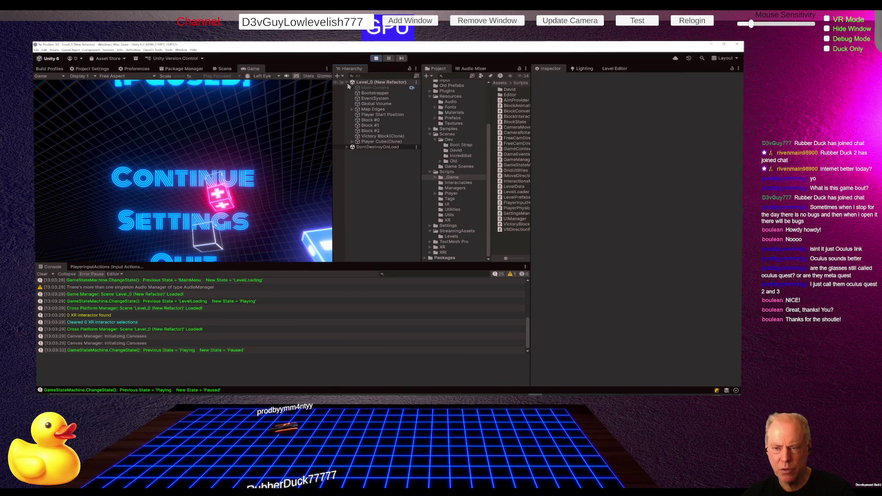
- Select Flat Screen Canvas under DontDestroyOnLoad's Game Manager > UIManager and expand its menus
{"action": "left_click", "coordinate": [347, 83]}
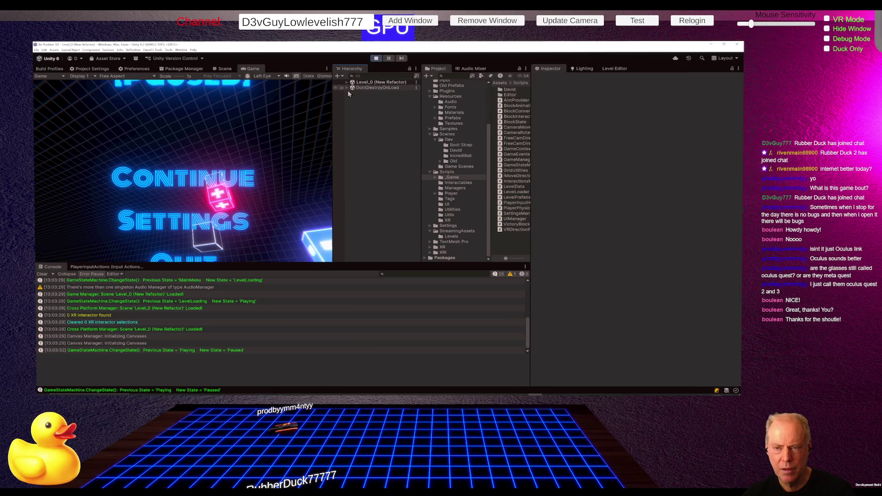
{"action": "left_click", "coordinate": [347, 87]}
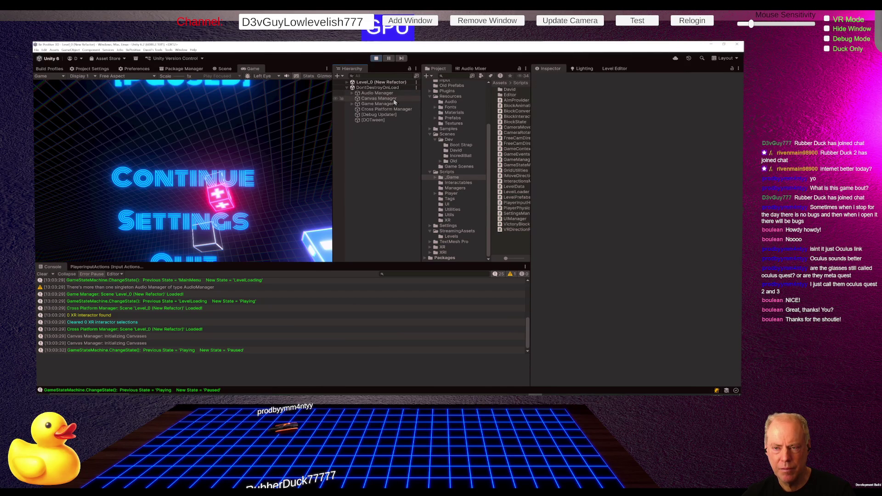
{"action": "left_click", "coordinate": [352, 104]}
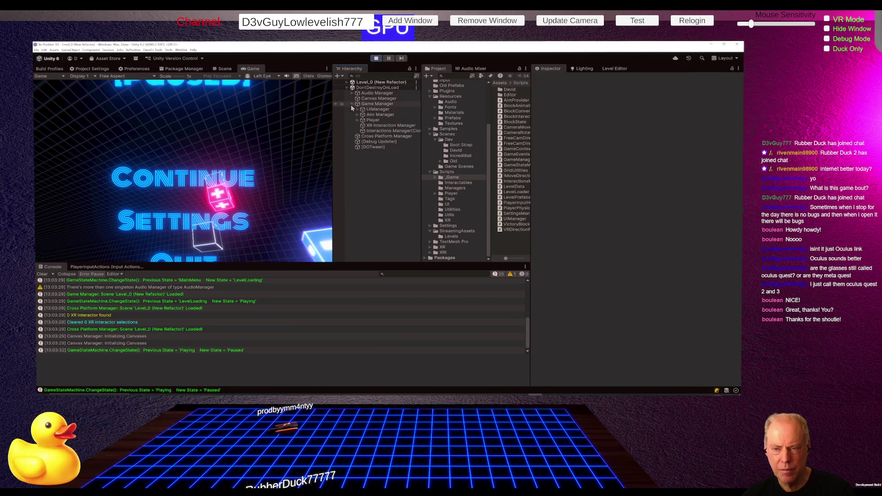
{"action": "left_click", "coordinate": [358, 109]}
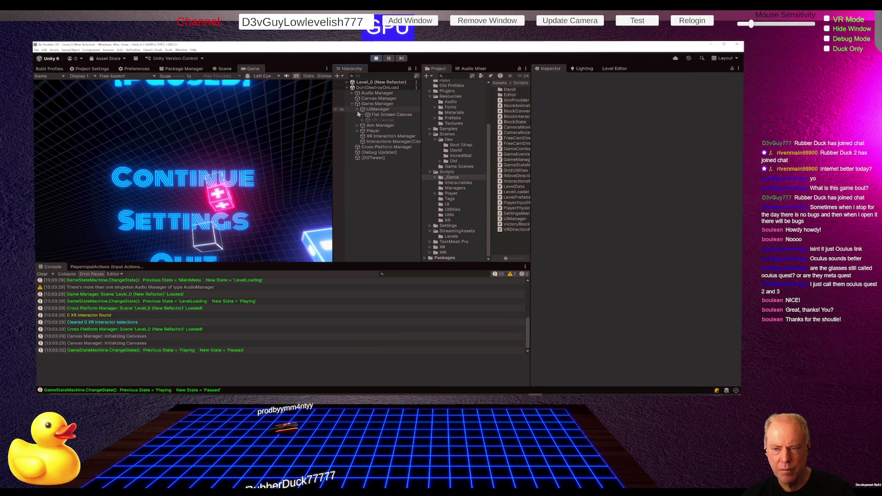
{"action": "left_click", "coordinate": [377, 115]}
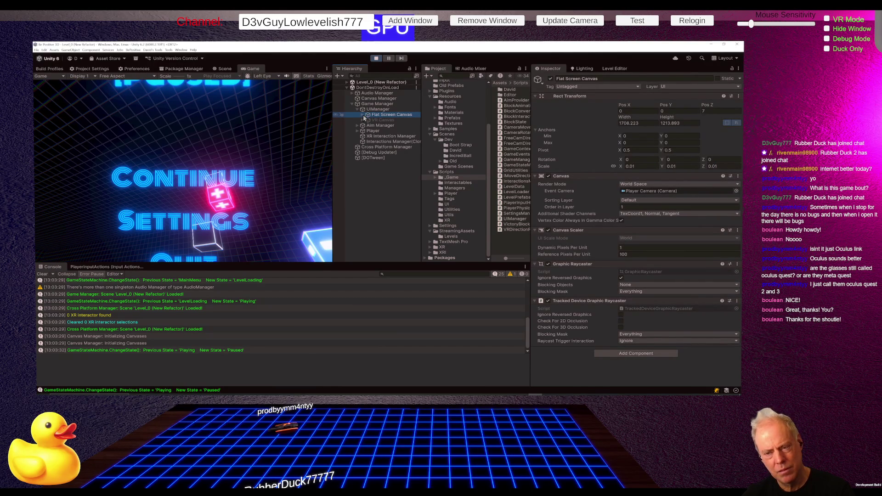
{"action": "left_click", "coordinate": [363, 115]}
- Try Pause Menu scales of 0.17 and 0.14 while playing, settle on 0.17, and stop the game
{"action": "left_click", "coordinate": [386, 126]}
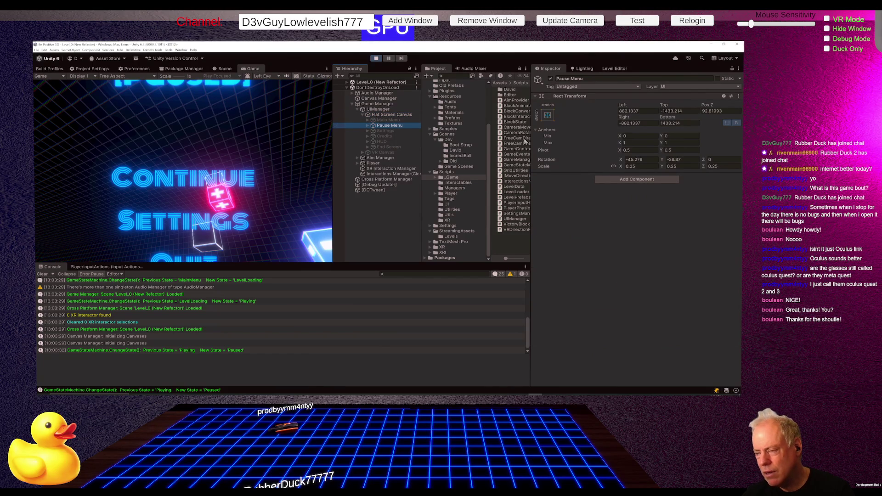
{"action": "left_click", "coordinate": [626, 166]}
{"action": "left_click_drag", "start_coordinate": [621, 169], "coordinate": [619, 168]}
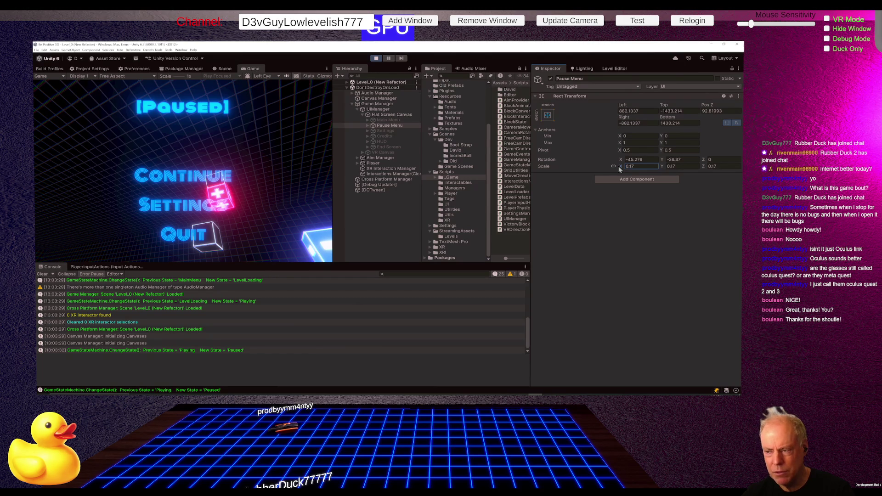
{"action": "key", "text": "BackSpace"}
{"action": "key", "text": "BackSpace"}
{"action": "key", "text": "BackSpace"}
{"action": "type", "text": "0.14"}
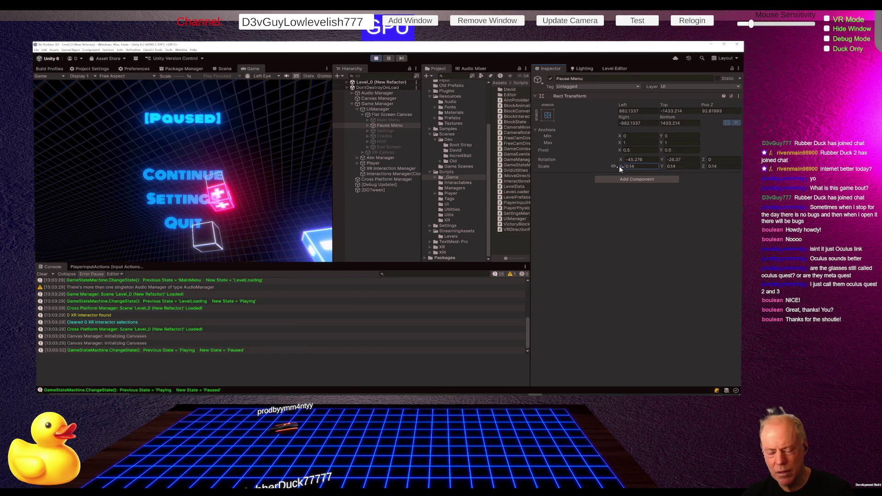
{"action": "left_click_drag", "start_coordinate": [621, 167], "coordinate": [621, 166]}
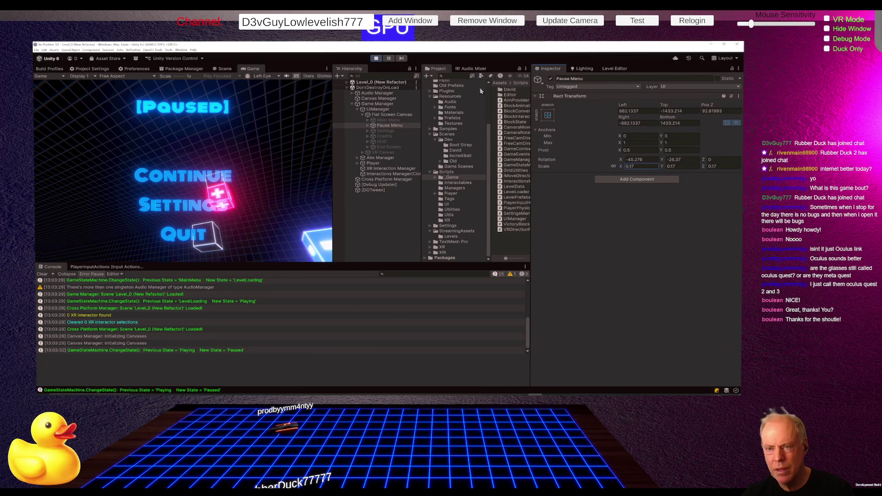
{"action": "left_click", "coordinate": [379, 60]}
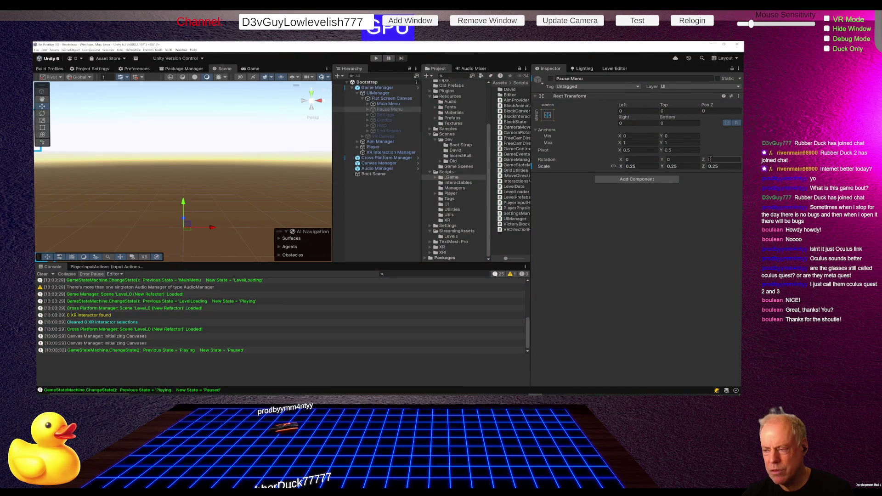
- Replace the 0.25 Pause Menu Scale X with 0.17, then play and pause the game to view it
{"action": "left_click", "coordinate": [647, 167]}
{"action": "key", "text": "BackSpace"}
{"action": "type", "text": ".17"}
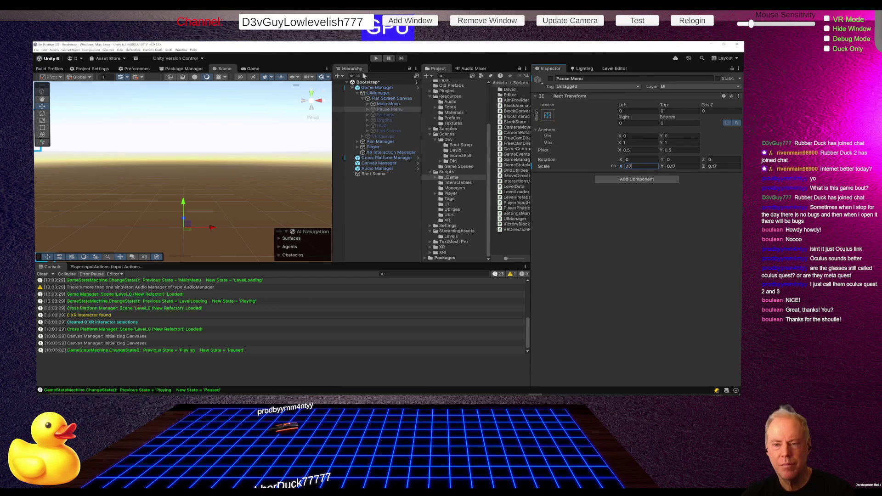
{"action": "left_click", "coordinate": [377, 58]}
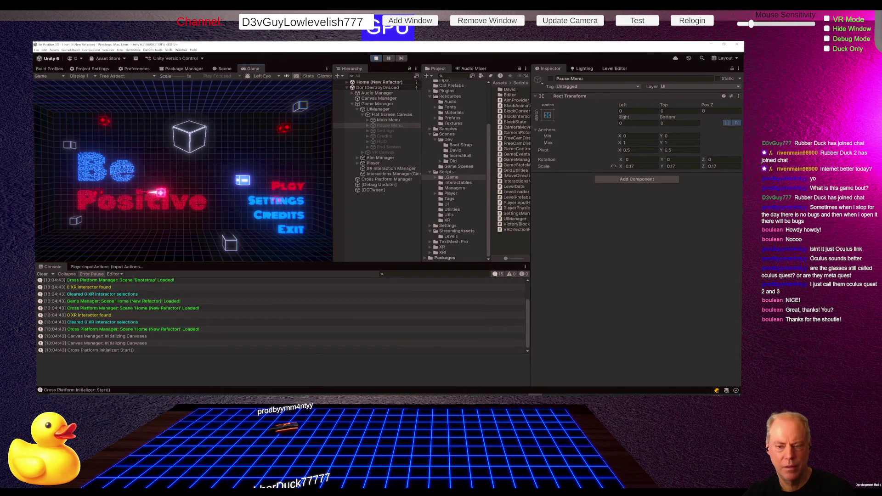
{"action": "key", "text": "Escape"}
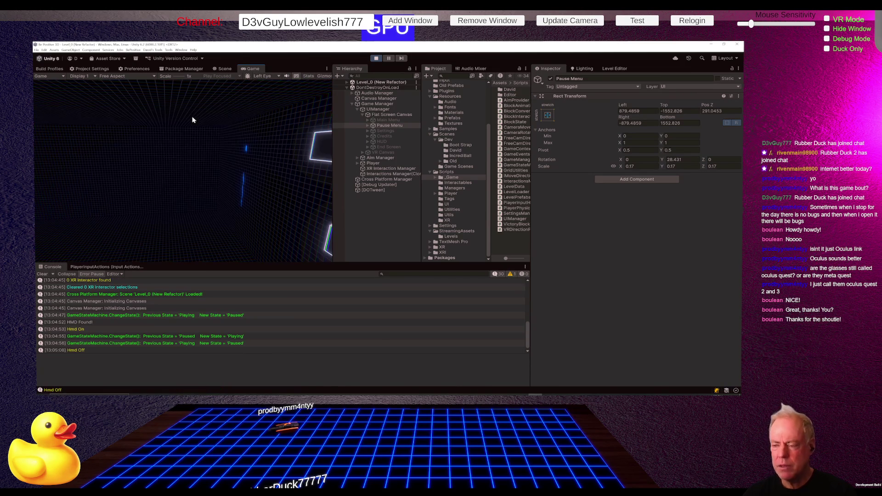
- Enter 0.251 as the Pause Menu scale during play, then stop the game
{"action": "left_click", "coordinate": [647, 167]}
{"action": "type", "text": "0.25"}
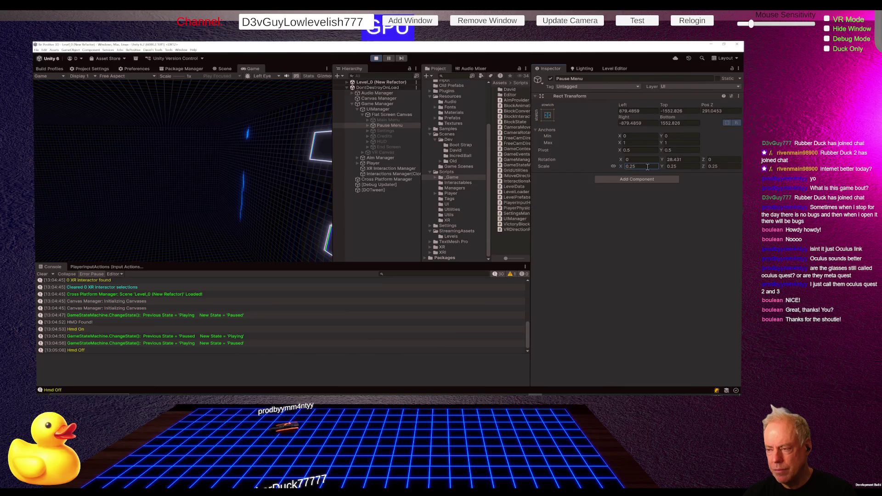
{"action": "type", "text": "1"}
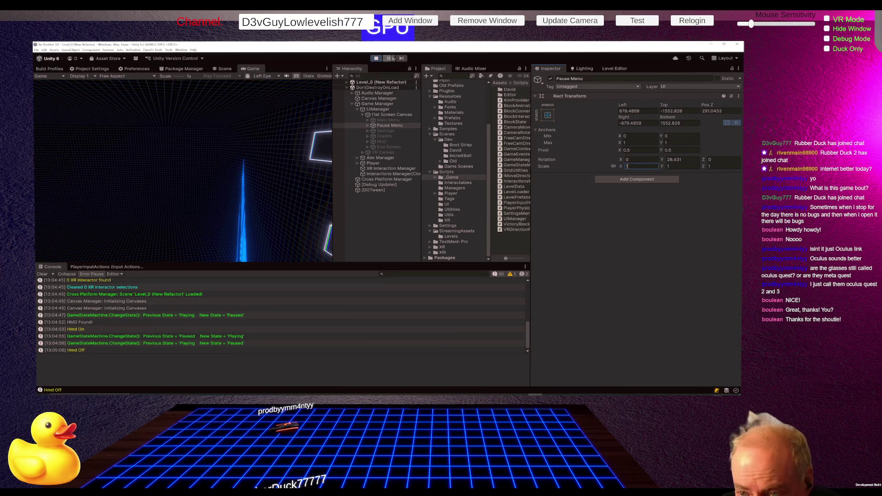
{"action": "left_click", "coordinate": [377, 59]}
- Set Pause Menu Scale X to 1 and inspect the Flat Screen Canvas under UIManager
{"action": "left_click", "coordinate": [641, 166]}
{"action": "type", "text": "1"}
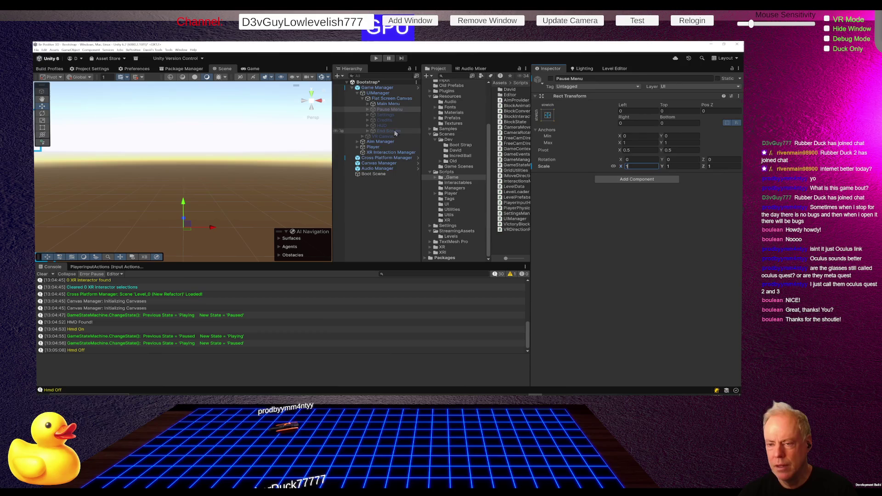
{"action": "left_click", "coordinate": [394, 94]}
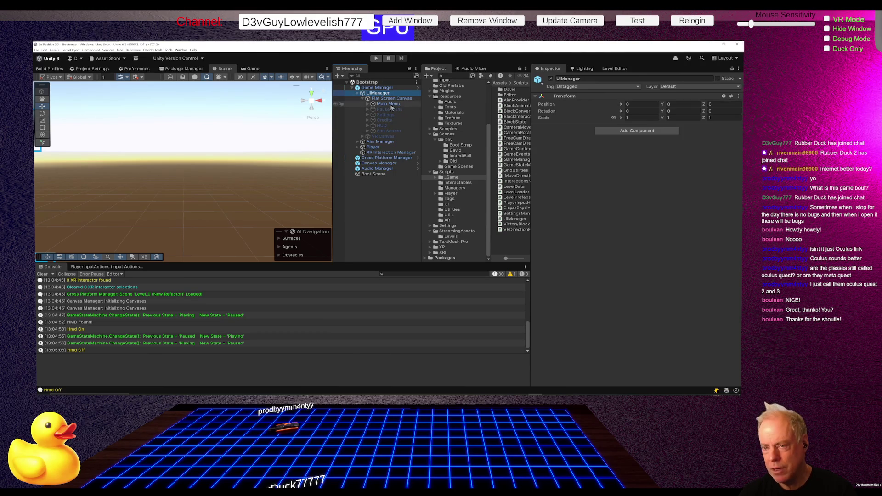
{"action": "key", "text": "Down"}
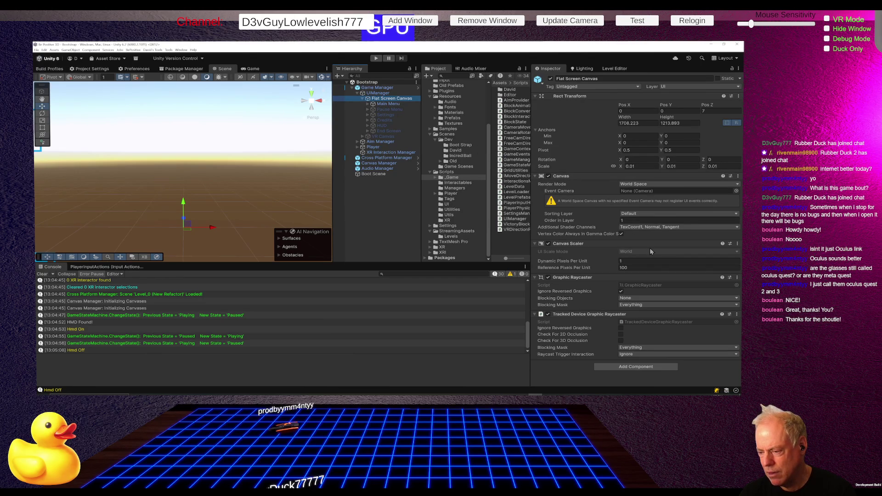
- Enter 4 in the Game Manager's UI Positioning UI Distance, save with Ctrl+S, and press Play
{"action": "left_click", "coordinate": [369, 88]}
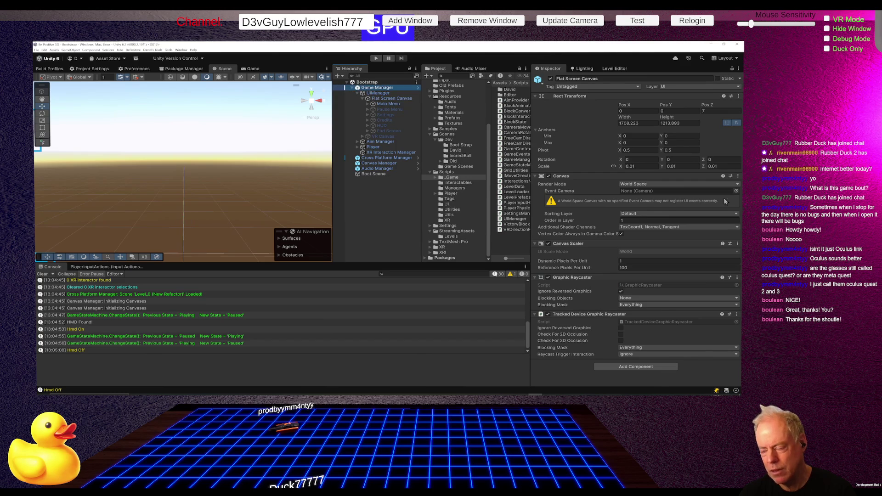
{"action": "scroll", "coordinate": [677, 260], "scroll_direction": "down", "scroll_amount": 5}
{"action": "scroll", "coordinate": [677, 260], "scroll_direction": "down", "scroll_amount": 4}
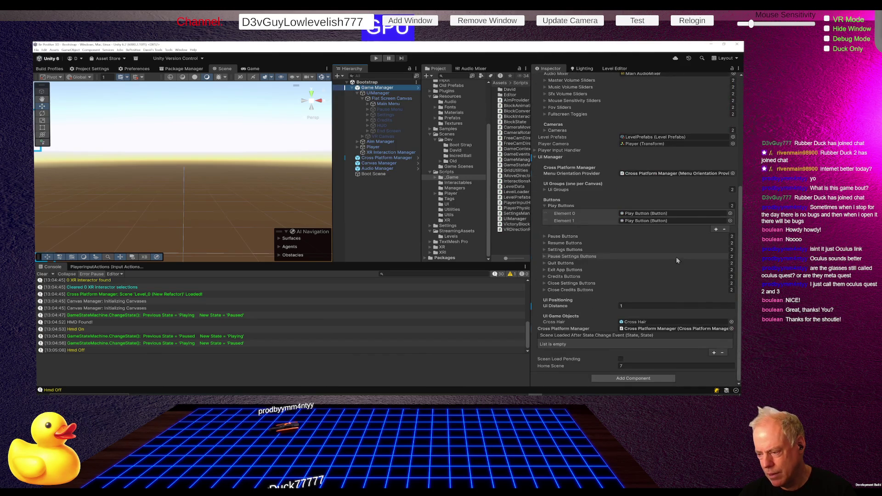
{"action": "left_click", "coordinate": [643, 305]}
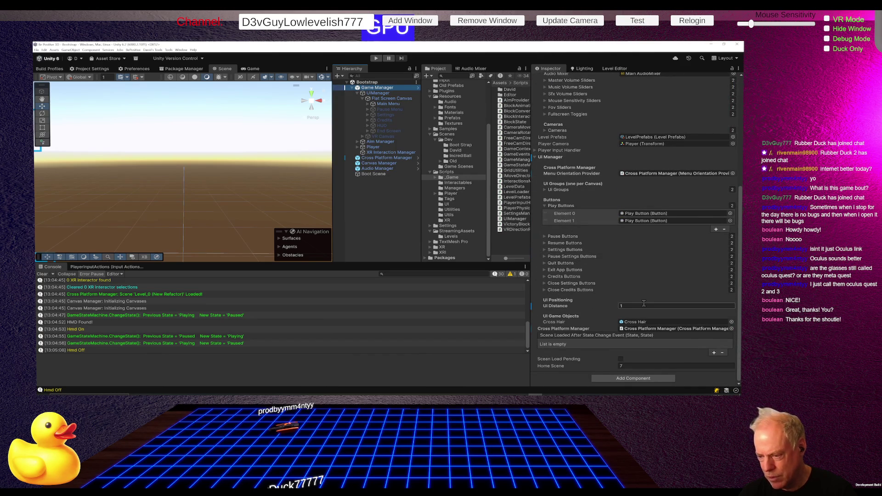
{"action": "type", "text": "4"}
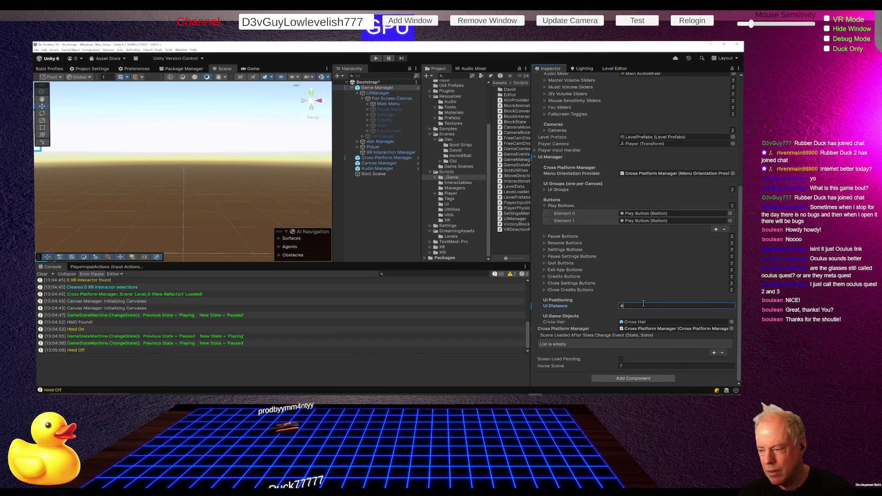
{"action": "key", "text": "ctrl+s"}
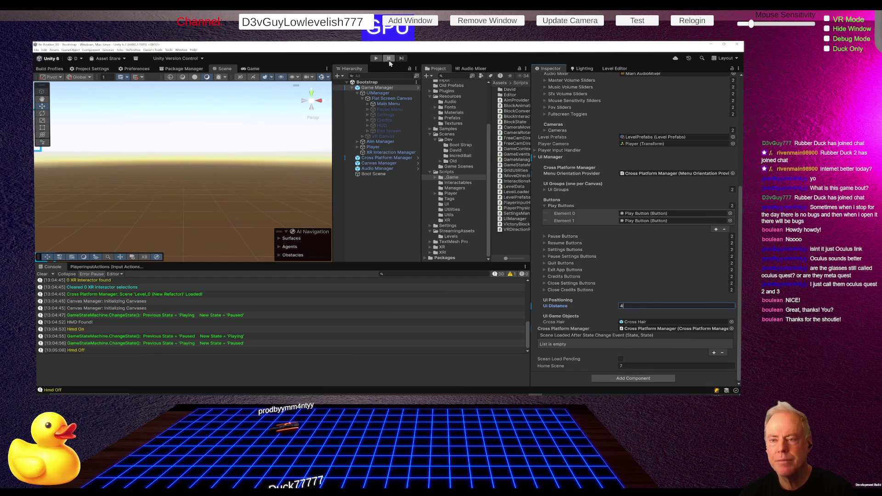
{"action": "left_click", "coordinate": [374, 60]}
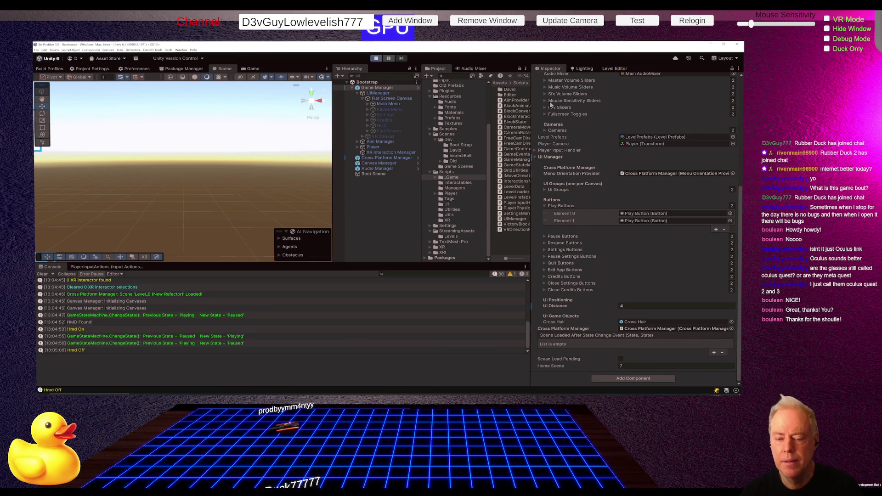
- Run play mode and toggle the stream overlay's Debug Mode on and back off
{"action": "left_click", "coordinate": [377, 59]}
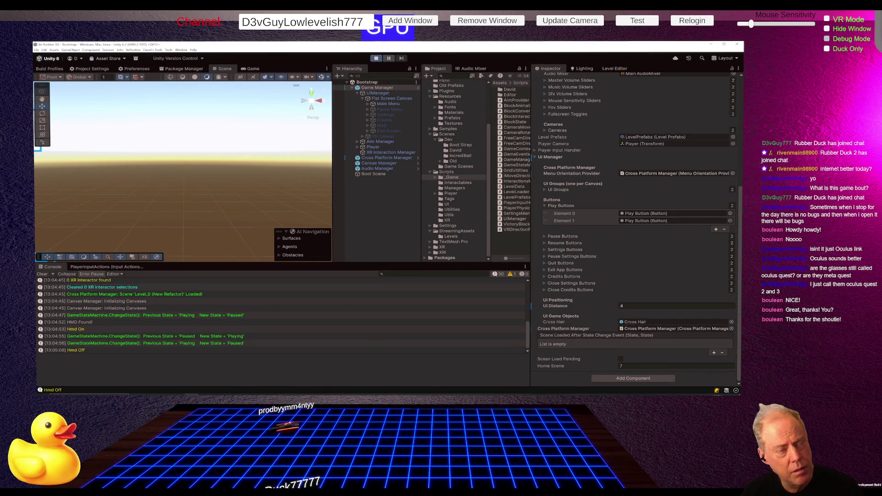
{"action": "left_click", "coordinate": [827, 39]}
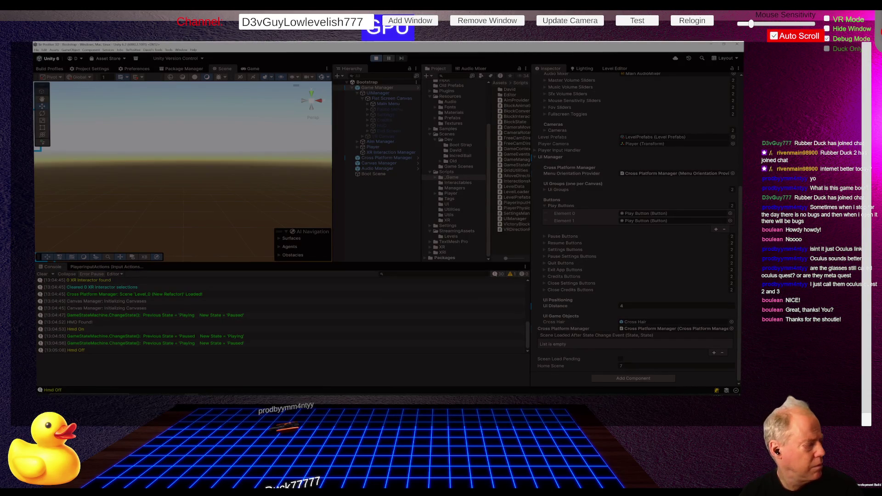
{"action": "left_click", "coordinate": [827, 38]}
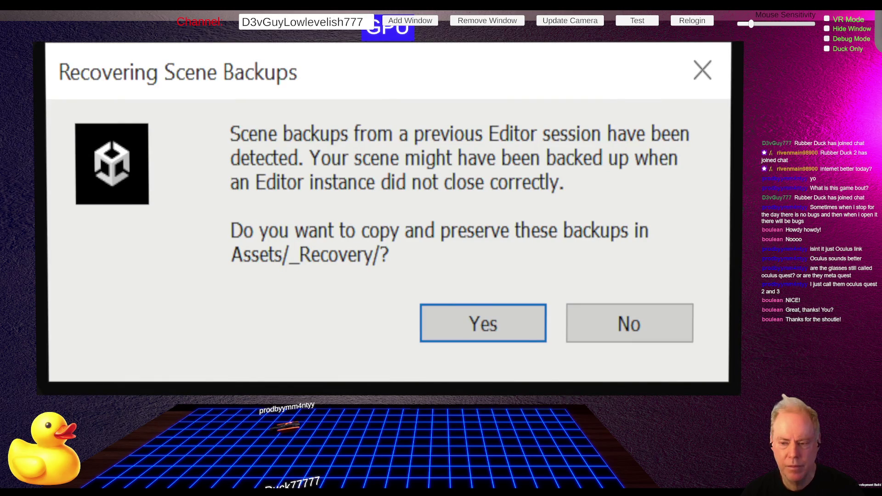
- Accept keeping scene backups in Assets/_Recovery, then start play after the Bootstrap scene reloads
{"action": "left_click", "coordinate": [474, 319]}
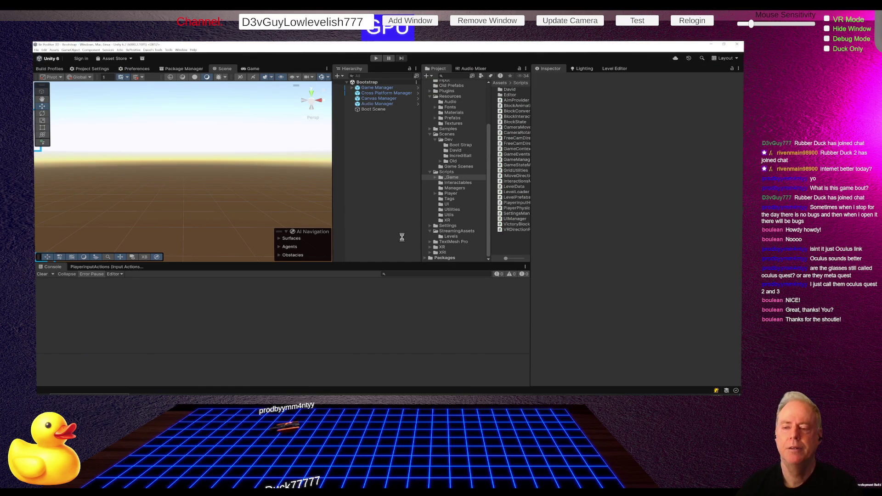
{"action": "left_click", "coordinate": [376, 58]}
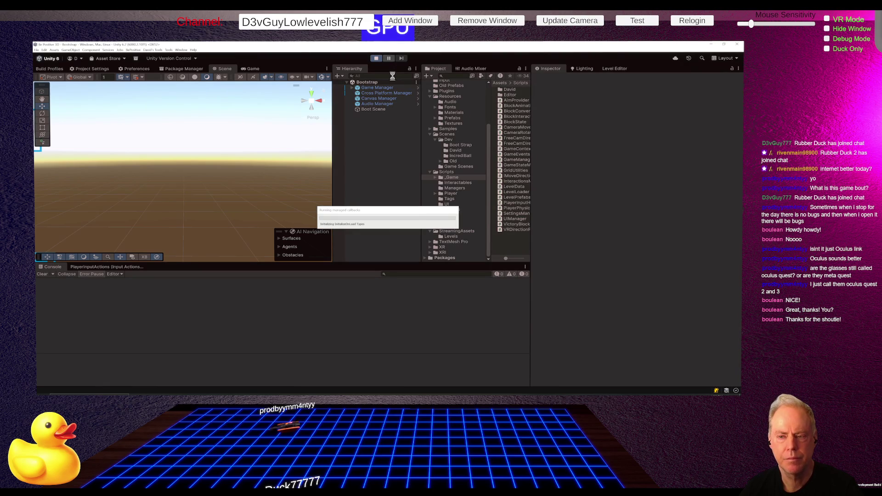